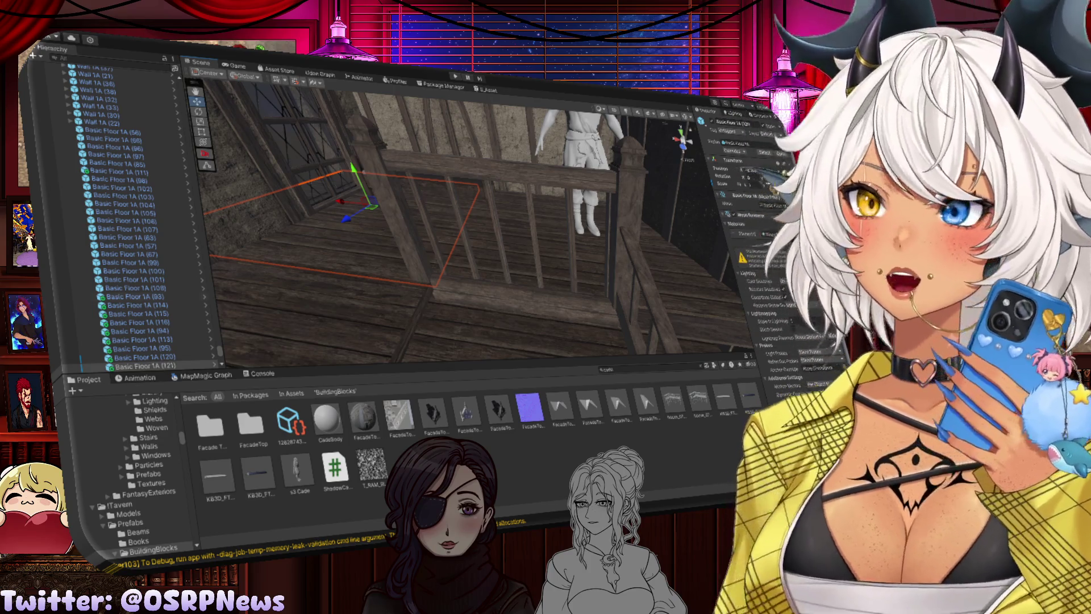
# Shift the stairwell post slightly left and stretch the deck railing along its axis
pyautogui.moveTo(514, 285)
pyautogui.mouseDown()
pyautogui.moveTo(523, 290)
pyautogui.moveTo(495, 278)
pyautogui.moveTo(496, 287)
pyautogui.mouseUp()
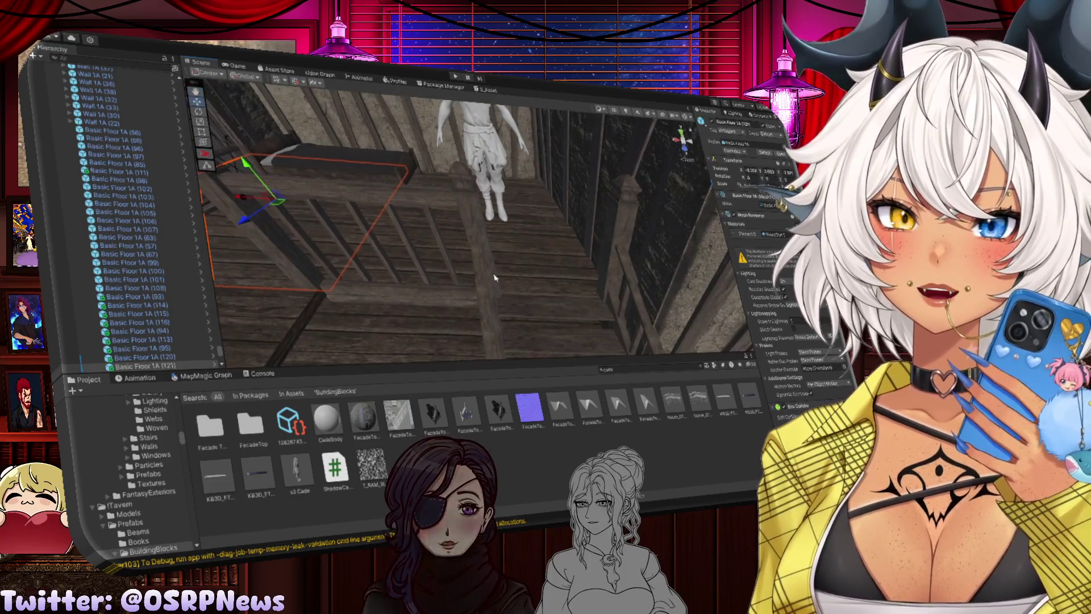
pyautogui.click(496, 290)
pyautogui.moveTo(451, 241); pyautogui.dragTo(449, 239)
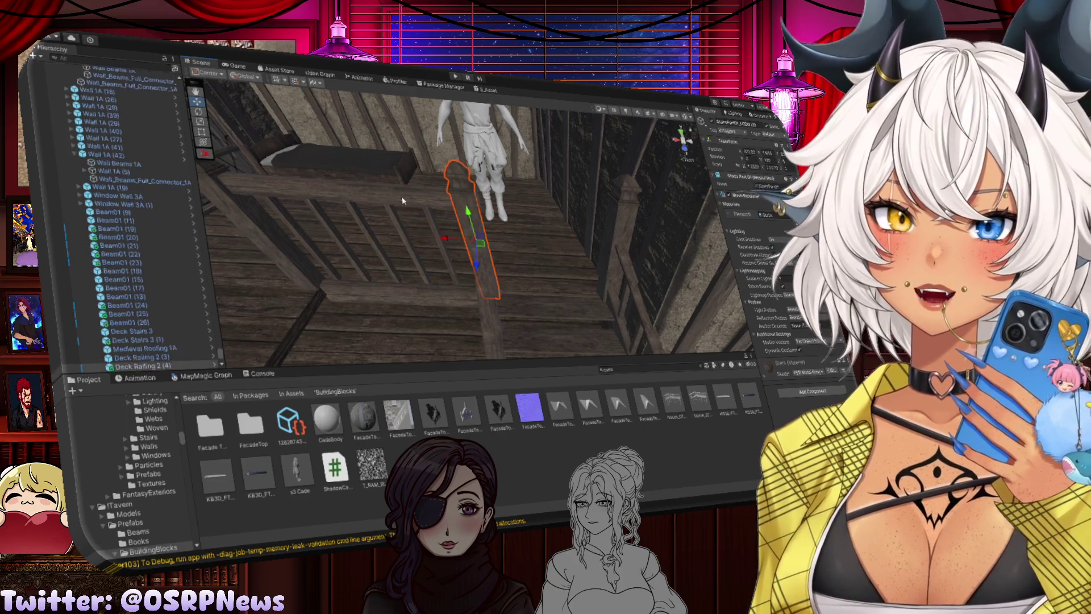
pyautogui.click(402, 200)
pyautogui.press('r')
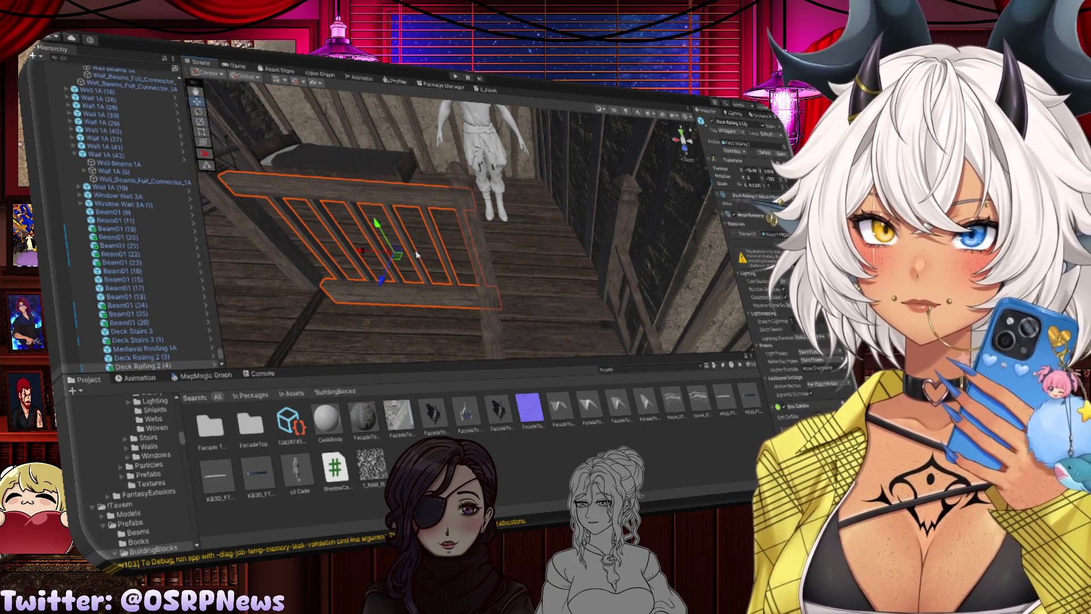
pyautogui.moveTo(364, 252)
pyautogui.mouseDown()
pyautogui.moveTo(327, 251)
pyautogui.moveTo(537, 272)
pyautogui.mouseUp()
pyautogui.press('f')
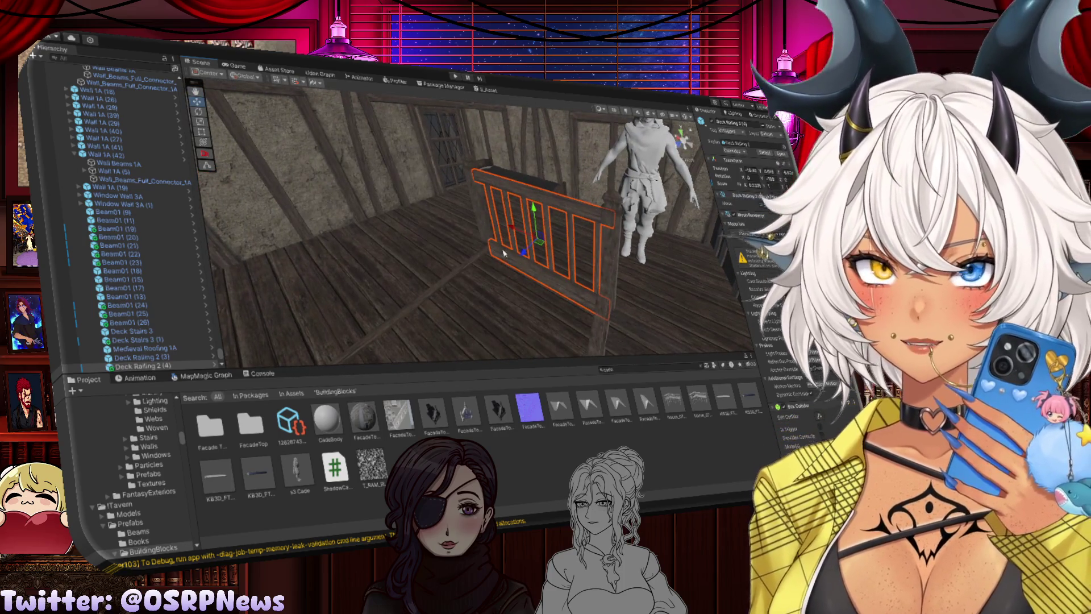
pyautogui.click(500, 247)
# Duplicate the deck railing, rotate the copy, and move it up beside the stairwell
pyautogui.click(529, 230)
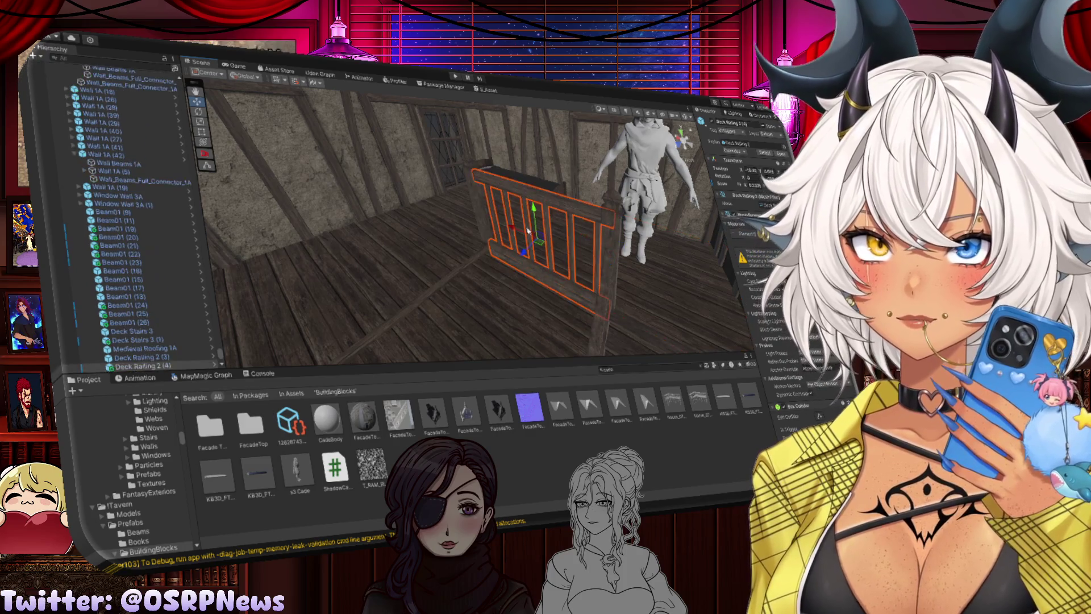
pyautogui.hotkey('ctrl', 'd')
pyautogui.press('e')
pyautogui.moveTo(501, 285); pyautogui.dragTo(586, 285)
pyautogui.press('w')
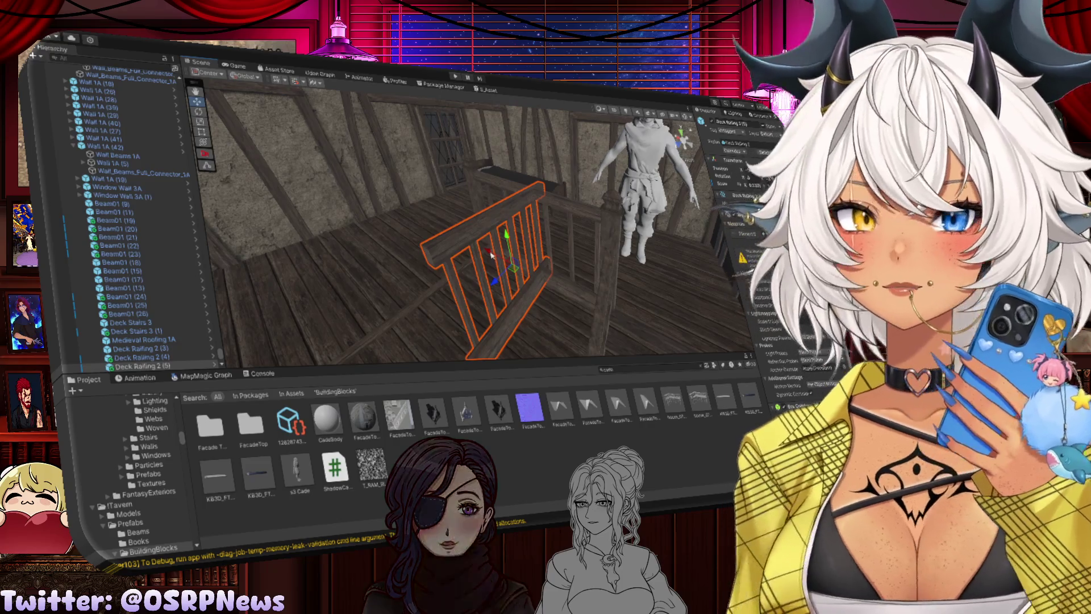
pyautogui.moveTo(484, 272)
pyautogui.mouseDown()
pyautogui.moveTo(422, 238)
pyautogui.moveTo(431, 244)
pyautogui.mouseUp()
pyautogui.press('f')
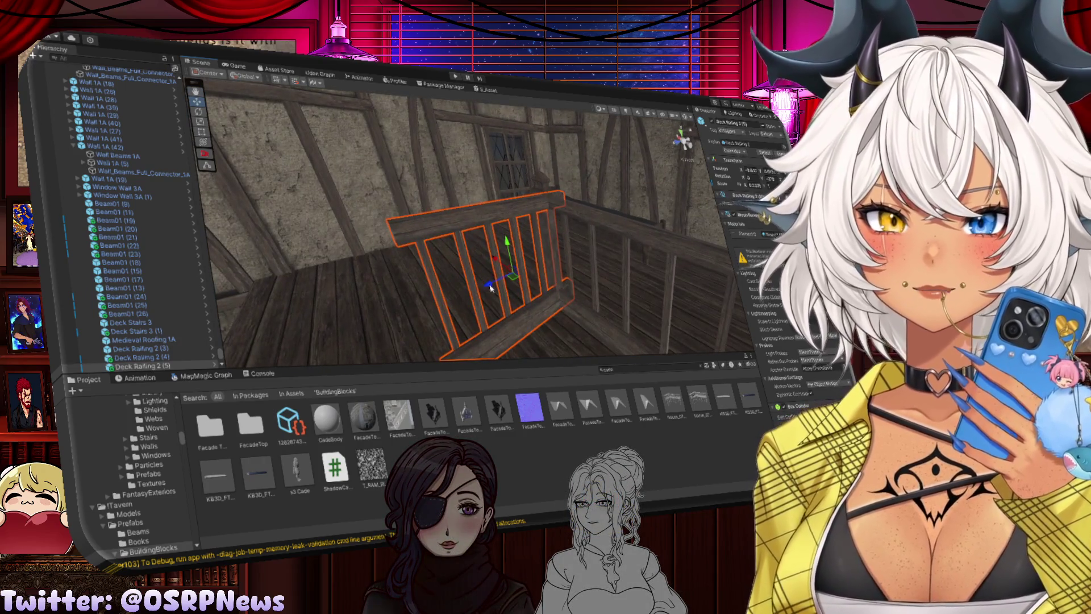
pyautogui.moveTo(458, 297)
pyautogui.mouseDown()
pyautogui.moveTo(522, 261)
pyautogui.moveTo(507, 265)
pyautogui.mouseUp()
# Nudge the vertical post right and align Deck Railing 2 (5) with it
pyautogui.click(568, 252)
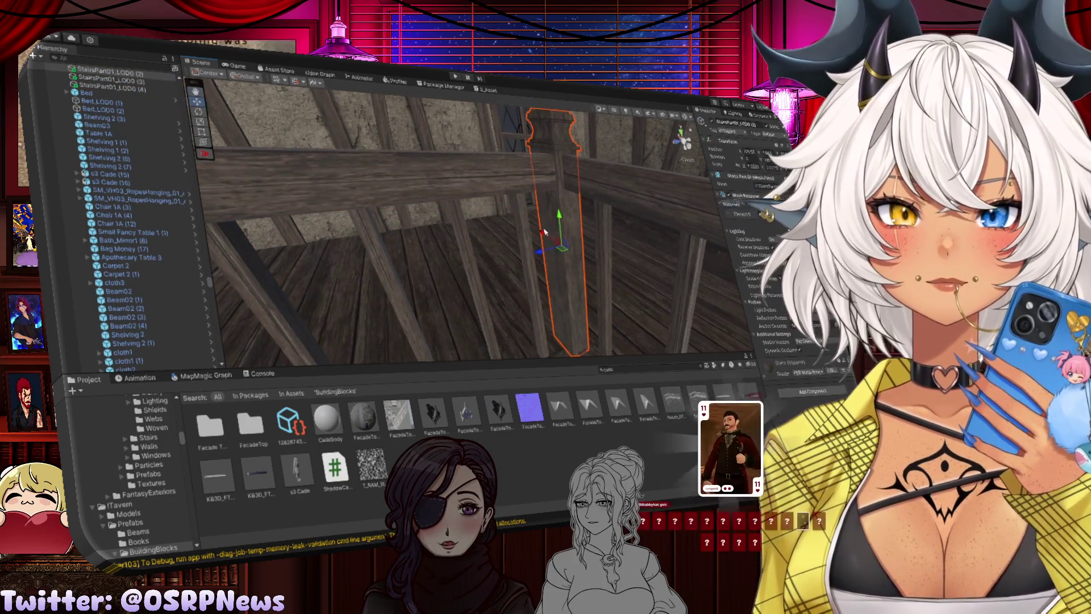
pyautogui.moveTo(544, 233); pyautogui.dragTo(556, 306)
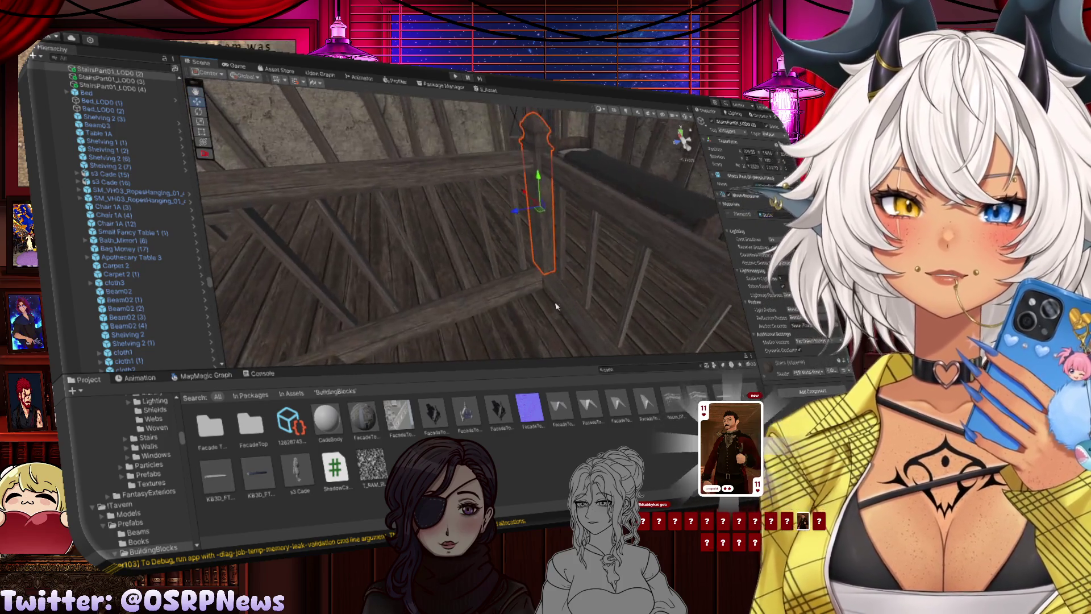
pyautogui.click(414, 267)
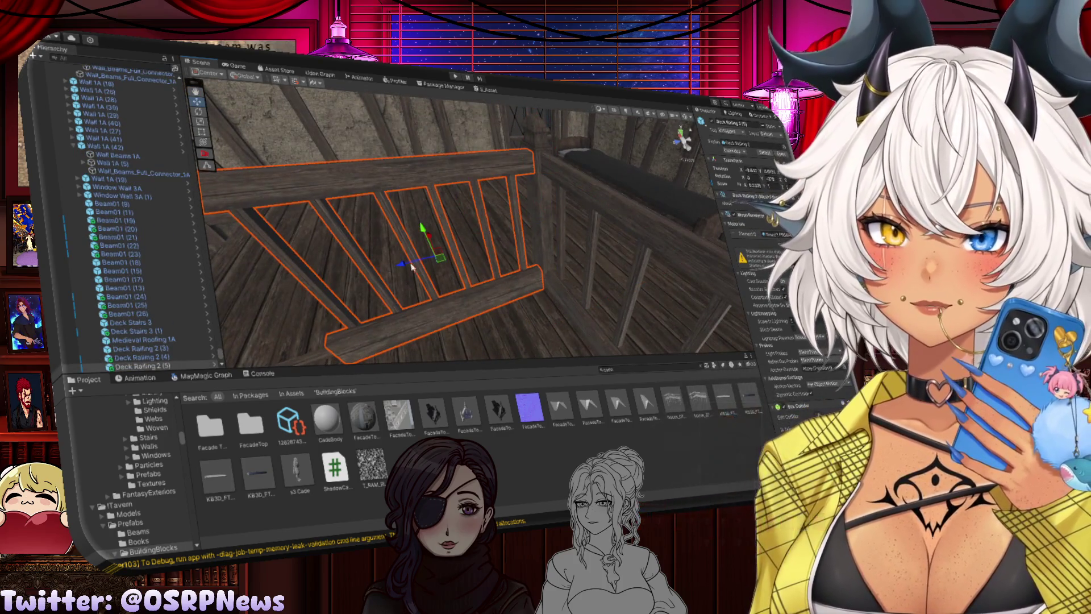
pyautogui.moveTo(414, 267); pyautogui.dragTo(408, 271)
pyautogui.moveTo(559, 295)
pyautogui.mouseDown()
pyautogui.moveTo(505, 285)
pyautogui.moveTo(539, 280)
pyautogui.moveTo(540, 306)
pyautogui.mouseUp()
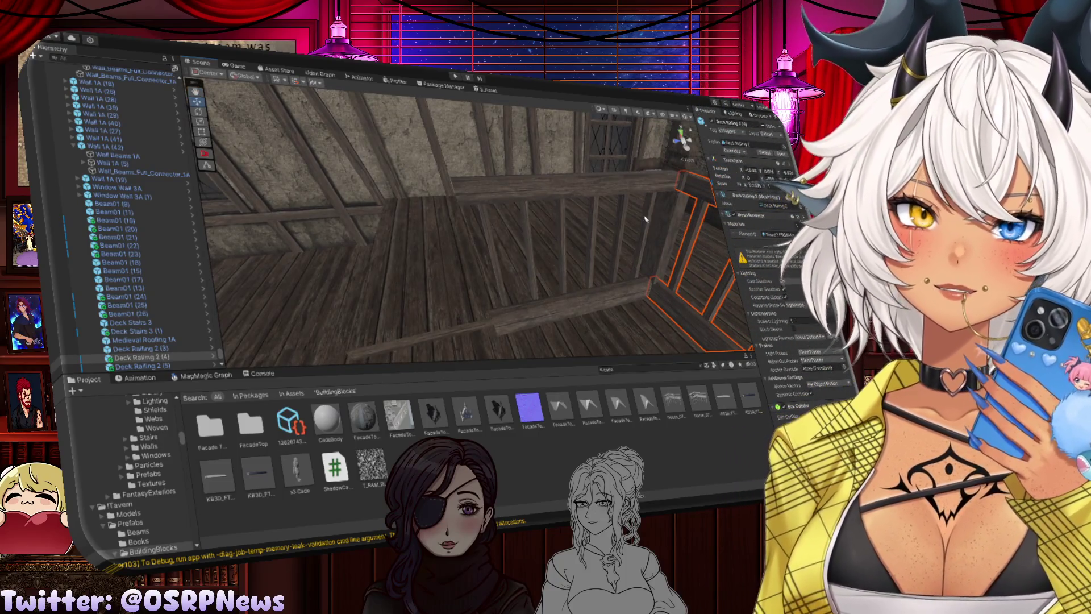
# Duplicate the vertical stair post and drag the copy further along the floor edge
pyautogui.click(664, 229)
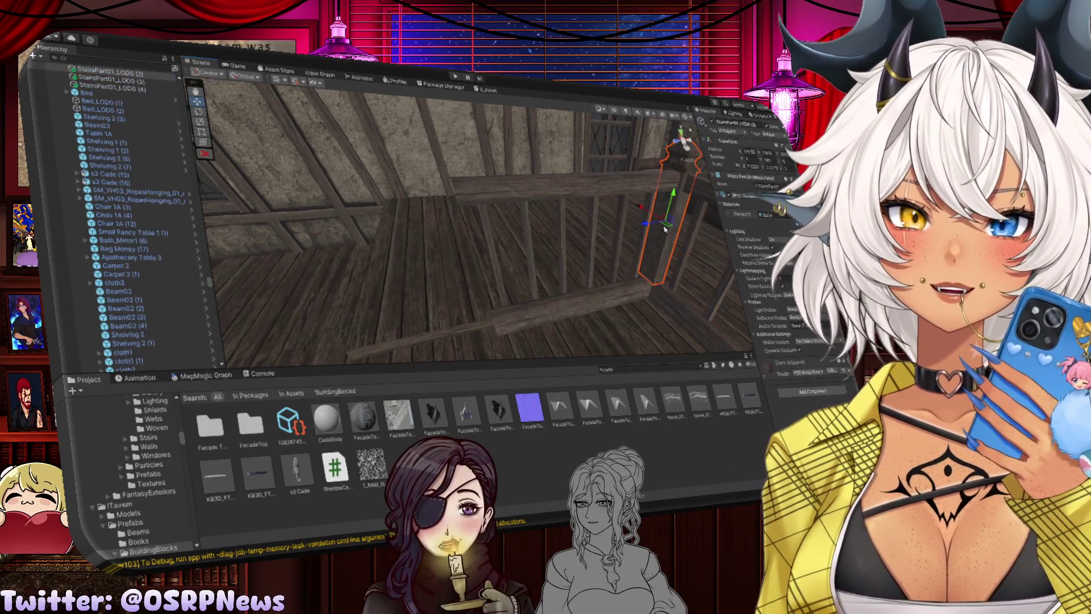
pyautogui.hotkey('ctrl', 'd')
pyautogui.moveTo(667, 226); pyautogui.dragTo(270, 256)
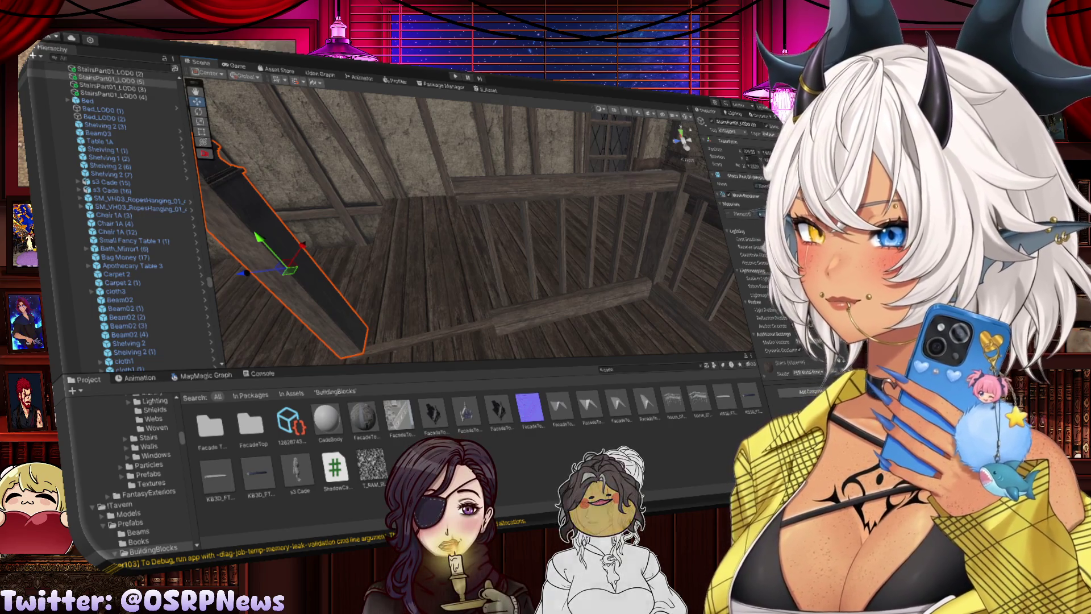
pyautogui.click(537, 191)
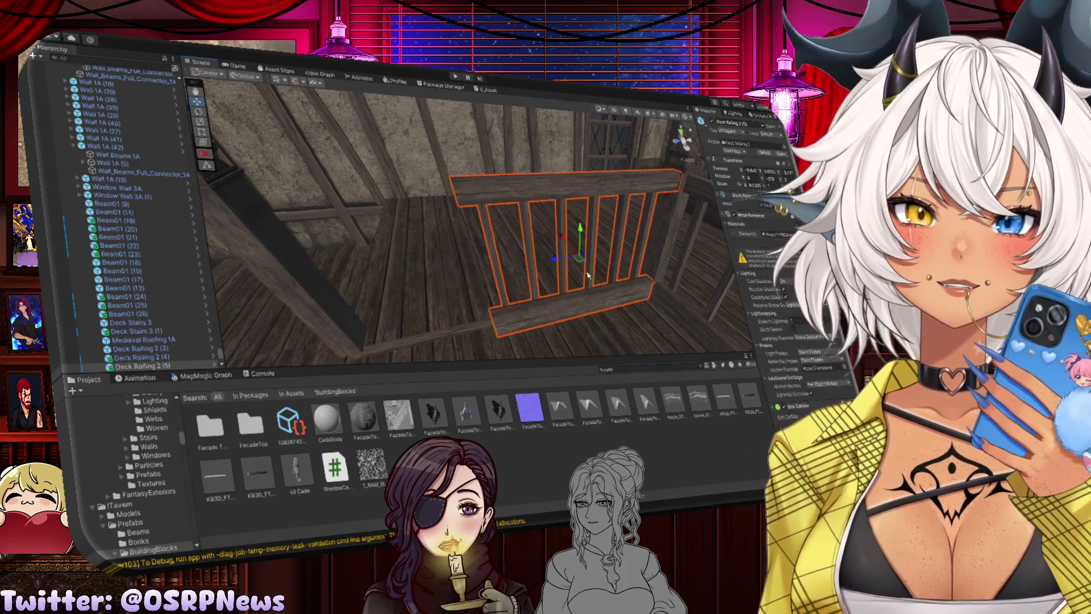
# Duplicate Deck Railing 2 (5) and move both railing sections along the edge
pyautogui.hotkey('ctrl', 'd')
pyautogui.moveTo(556, 260)
pyautogui.mouseDown()
pyautogui.moveTo(290, 282)
pyautogui.moveTo(504, 232)
pyautogui.mouseUp()
pyautogui.keyDown('shift'); pyautogui.click(497, 257); pyautogui.keyUp('shift')
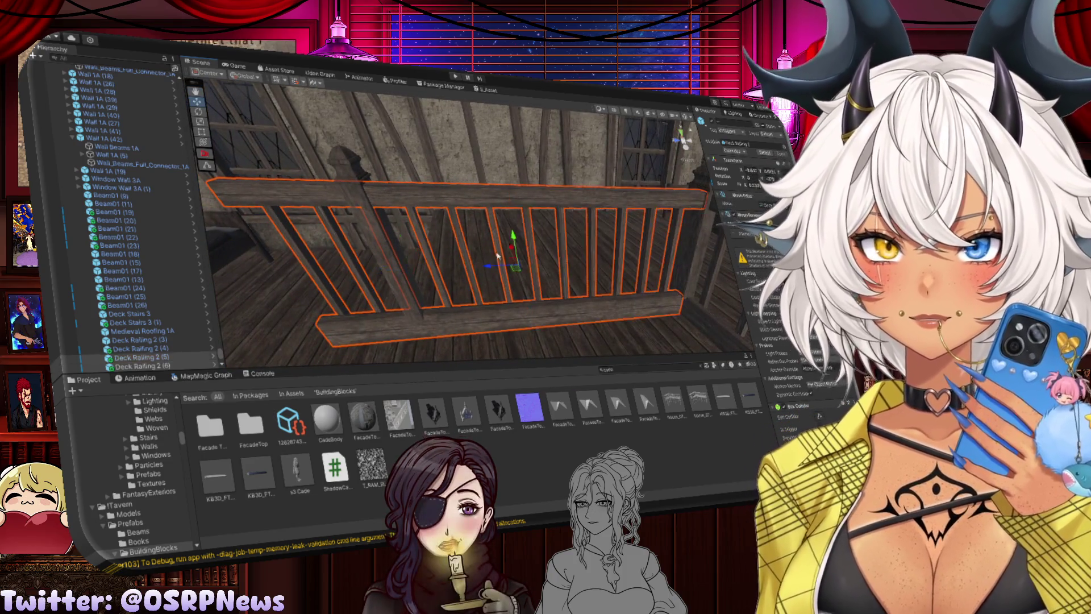
pyautogui.moveTo(490, 269)
pyautogui.mouseDown()
pyautogui.moveTo(533, 269)
pyautogui.moveTo(578, 178)
pyautogui.moveTo(445, 247)
pyautogui.moveTo(489, 244)
pyautogui.mouseUp()
pyautogui.press('r')
pyautogui.press('w')
# Delete the extra railing copy Deck Railing 2 (6)
pyautogui.click(579, 178)
pyautogui.click(526, 238)
pyautogui.press('f')
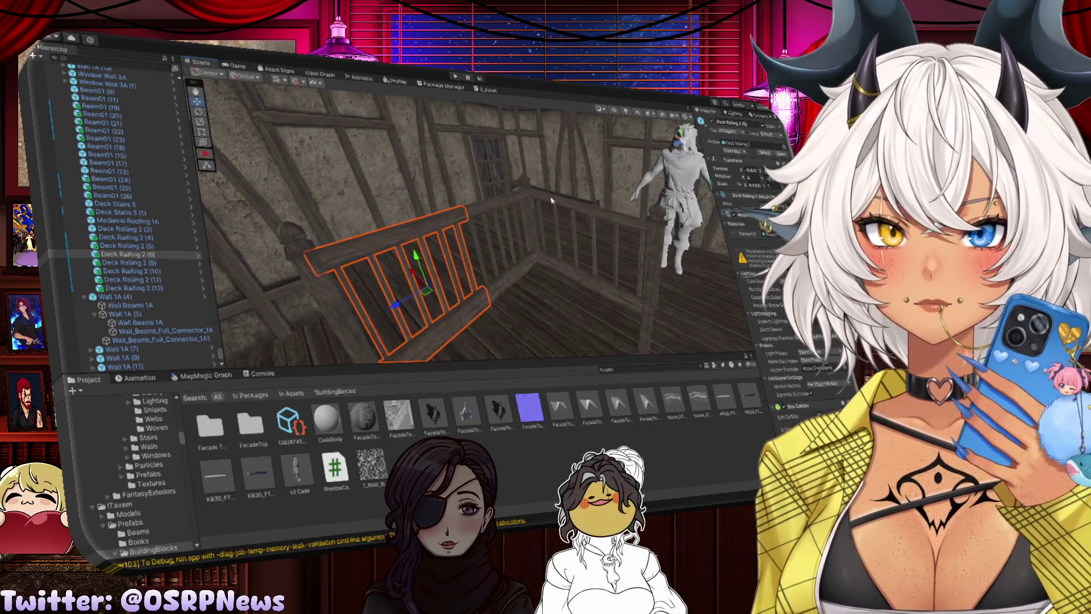
pyautogui.press('Delete')
pyautogui.click(493, 210)
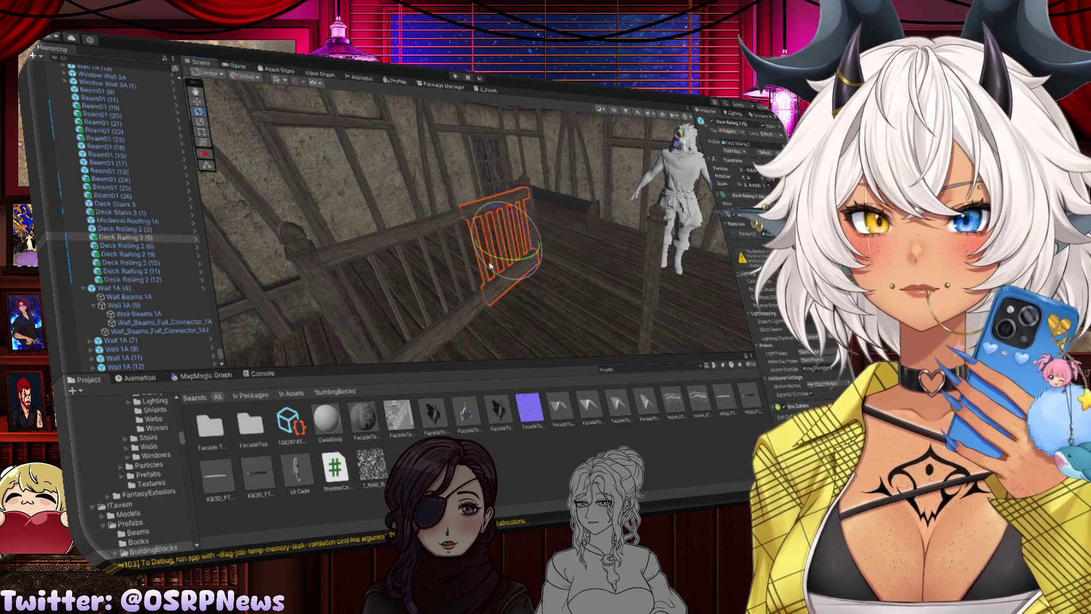
# Undo the railing deletion and view the railing side-on
pyautogui.hotkey('ctrl', 'z')
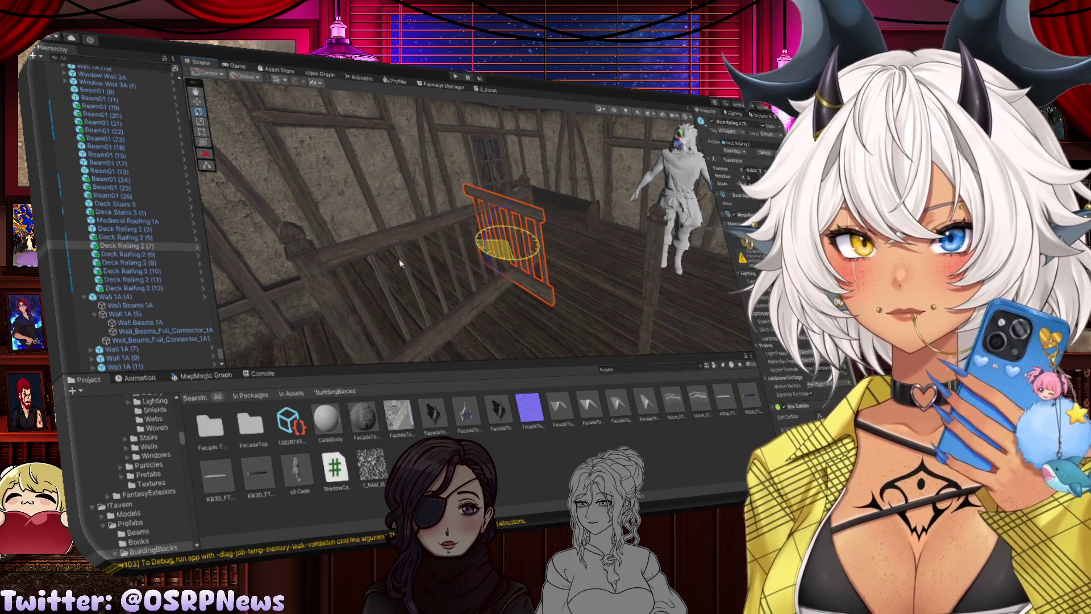
pyautogui.moveTo(400, 263); pyautogui.dragTo(538, 271)
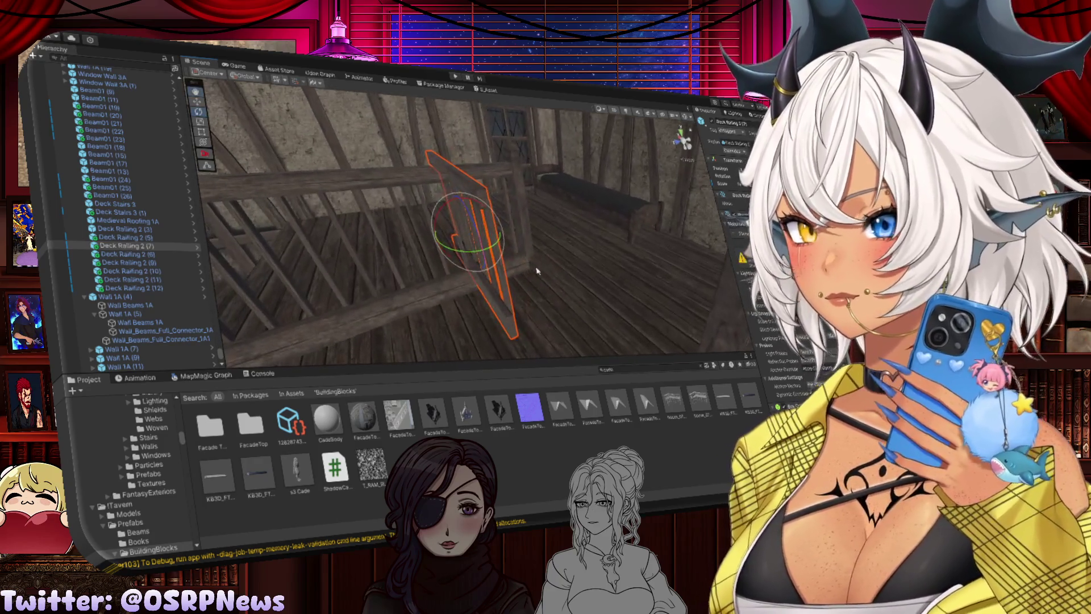
pyautogui.moveTo(438, 242)
pyautogui.mouseDown()
pyautogui.moveTo(518, 244)
pyautogui.moveTo(515, 218)
pyautogui.moveTo(517, 239)
pyautogui.moveTo(562, 250)
pyautogui.mouseUp()
# Try another railing duplicate, then undo back to restore Deck Railing 2 (4)
pyautogui.hotkey('ctrl', 'd')
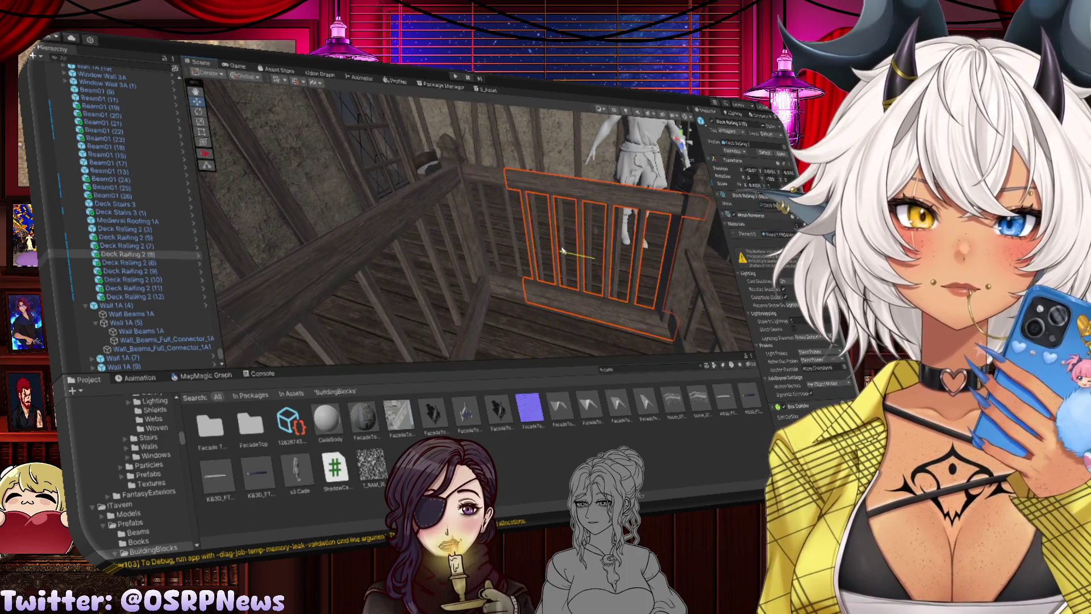
pyautogui.moveTo(566, 302)
pyautogui.mouseDown()
pyautogui.moveTo(548, 281)
pyautogui.moveTo(560, 286)
pyautogui.mouseUp()
pyautogui.scroll(-5, 568, 290)
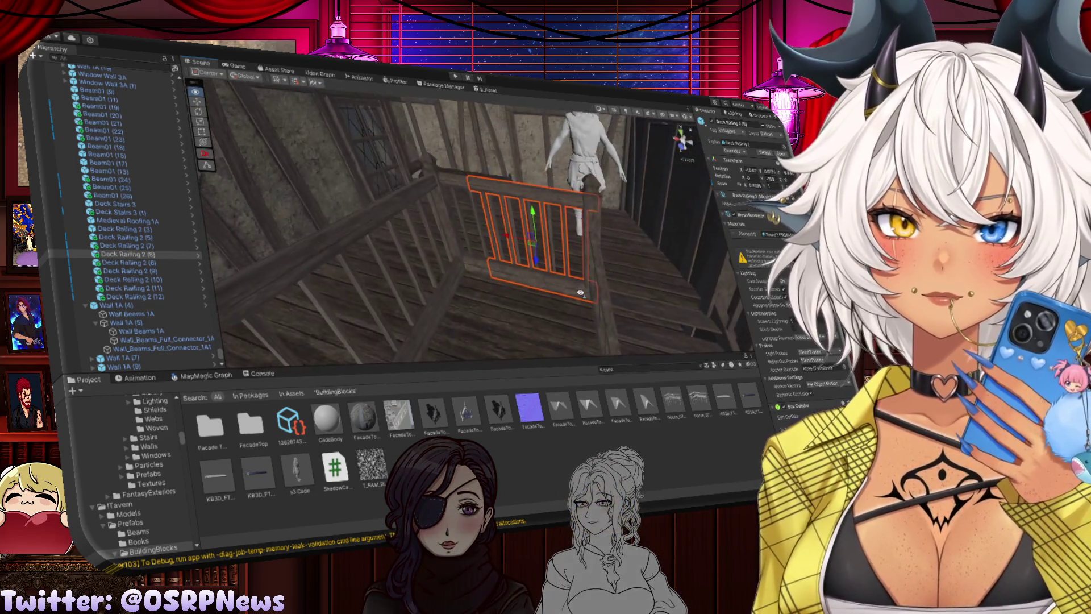
pyautogui.hotkey('ctrl', 'z')
pyautogui.hotkey('ctrl', 'z')
pyautogui.hotkey('ctrl', 'z')
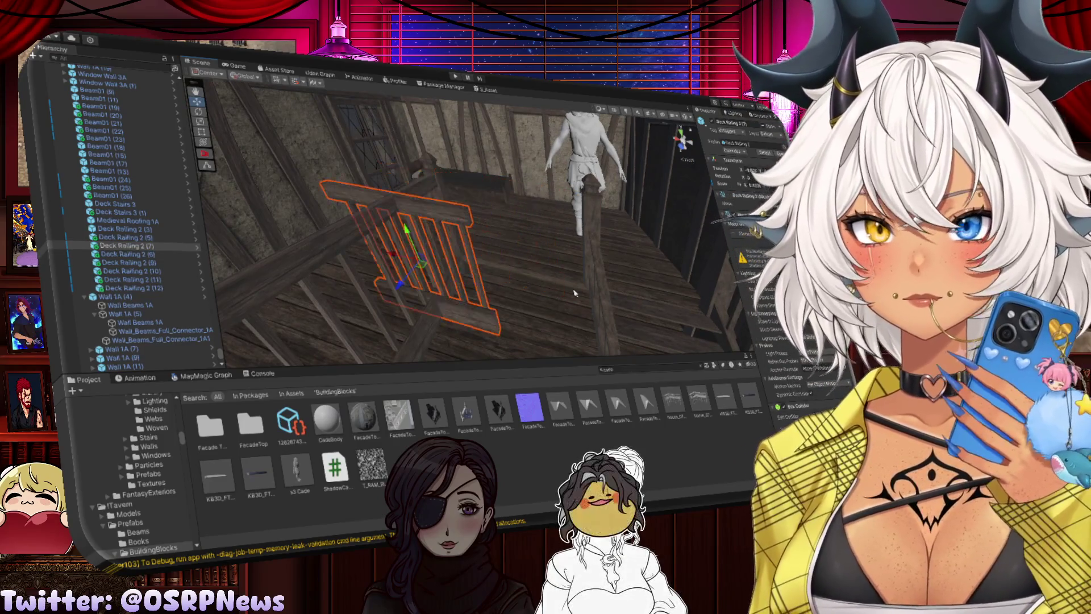
pyautogui.hotkey('ctrl', 'z')
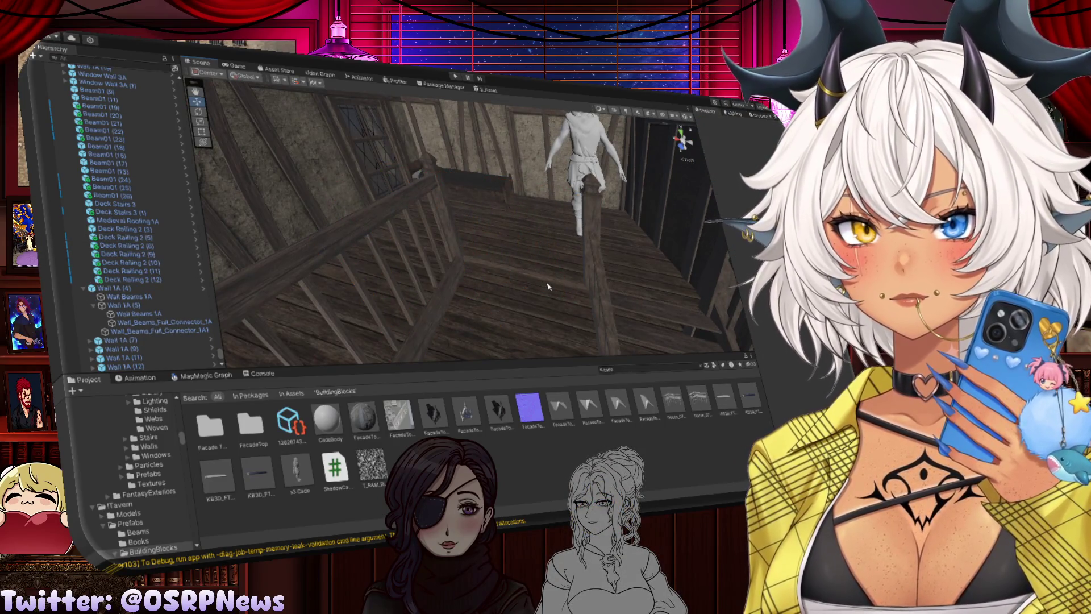
pyautogui.hotkey('ctrl', 'z')
pyautogui.moveTo(548, 287)
pyautogui.mouseDown()
pyautogui.moveTo(585, 276)
pyautogui.moveTo(518, 209)
pyautogui.moveTo(474, 236)
pyautogui.moveTo(461, 270)
pyautogui.mouseUp()
# Duplicate the railing, slide the copy left, and discard an extra duplicate
pyautogui.hotkey('ctrl', 'd')
pyautogui.moveTo(532, 223)
pyautogui.mouseDown()
pyautogui.moveTo(356, 222)
pyautogui.moveTo(325, 265)
pyautogui.moveTo(358, 245)
pyautogui.mouseUp()
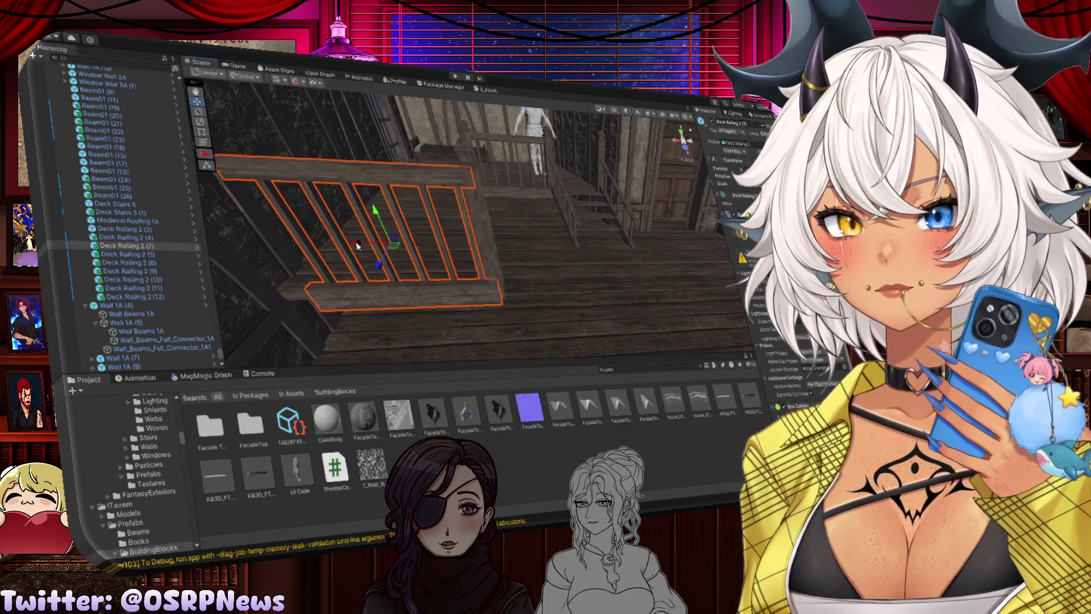
pyautogui.hotkey('ctrl', 'd')
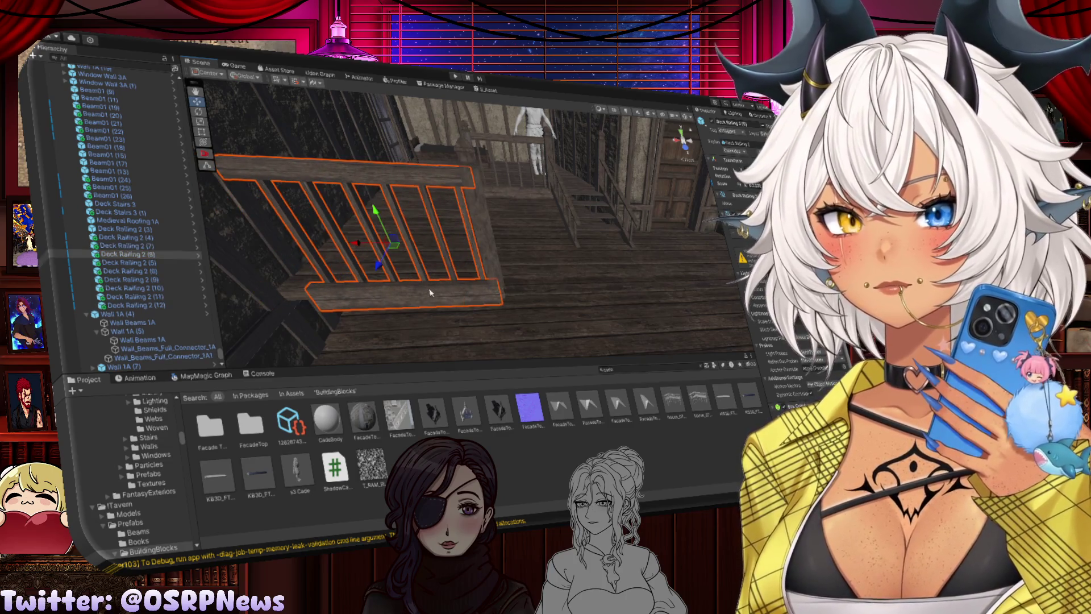
pyautogui.moveTo(380, 226); pyautogui.dragTo(295, 241)
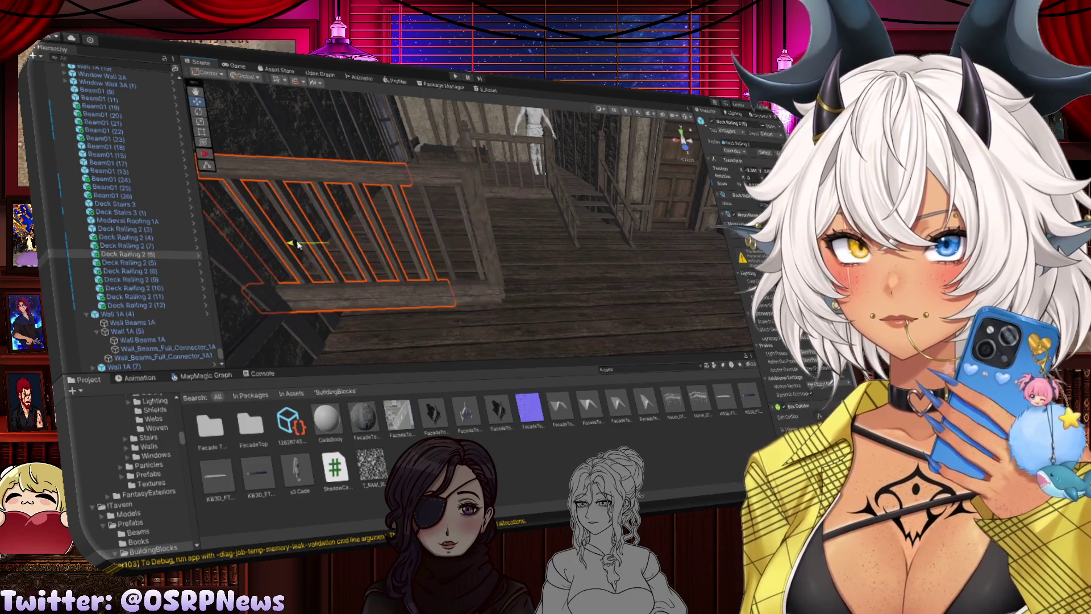
pyautogui.hotkey('ctrl', 'z')
pyautogui.press('Delete')
# Slide Deck Railing 2 (7) slightly left along its length, then pick an upper-floor tile
pyautogui.click(425, 245)
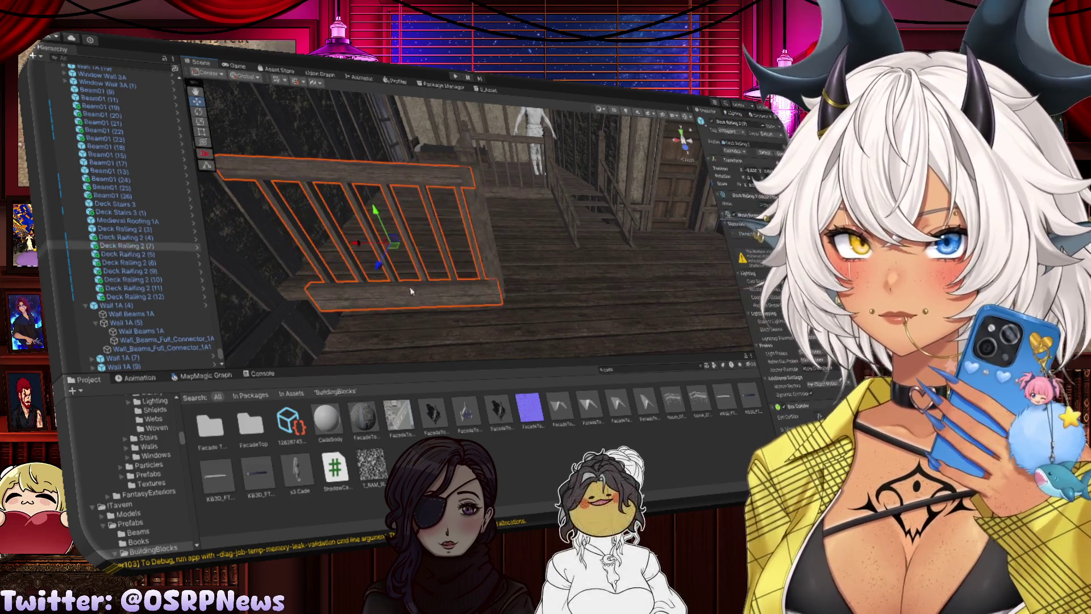
pyautogui.moveTo(425, 245); pyautogui.dragTo(429, 245)
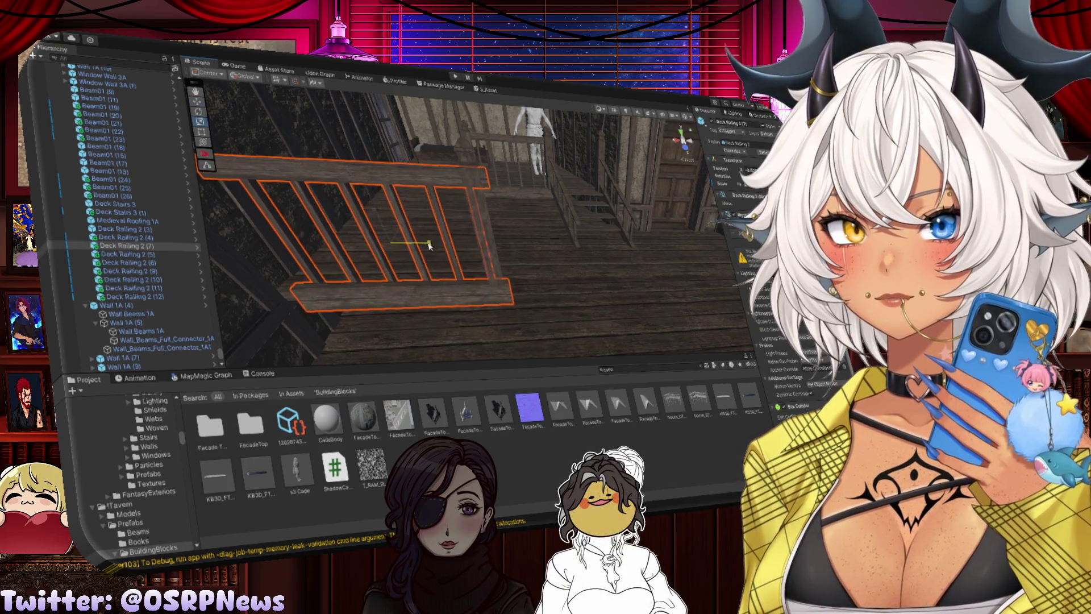
pyautogui.moveTo(359, 245)
pyautogui.mouseDown()
pyautogui.moveTo(327, 244)
pyautogui.moveTo(345, 245)
pyautogui.mouseUp()
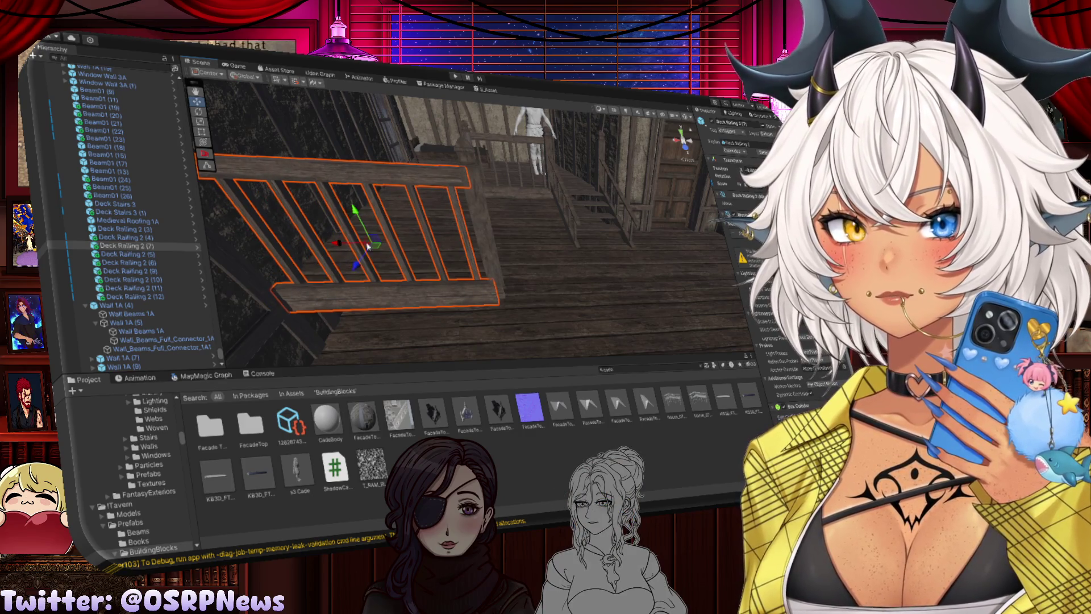
pyautogui.click(498, 273)
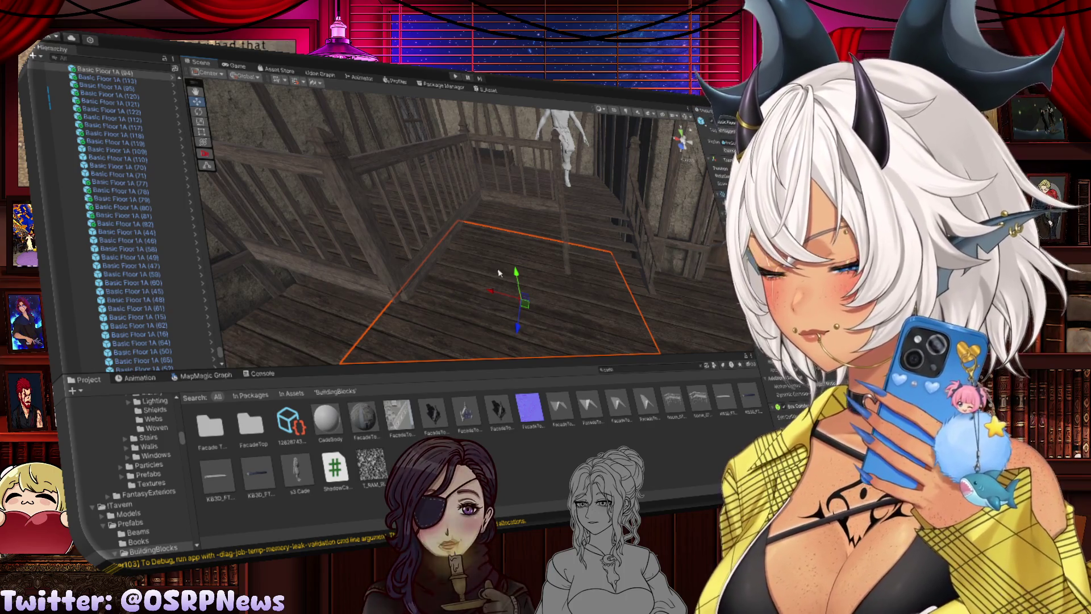
# Bring the stairs into view and select a vertical stair post
pyautogui.moveTo(499, 273)
pyautogui.mouseDown()
pyautogui.moveTo(373, 246)
pyautogui.moveTo(462, 203)
pyautogui.moveTo(436, 239)
pyautogui.moveTo(476, 247)
pyautogui.mouseUp()
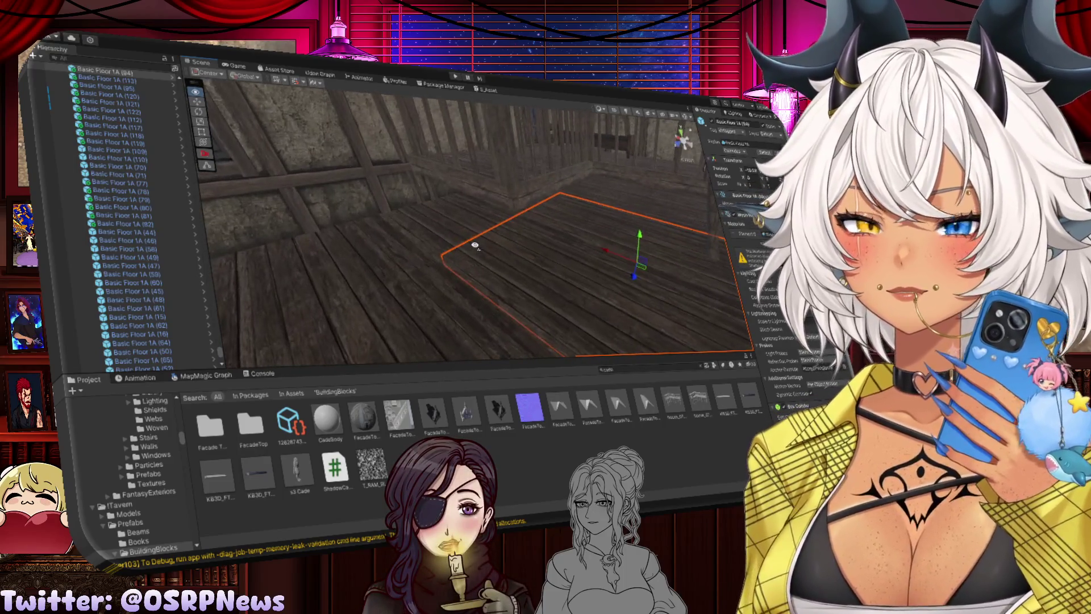
pyautogui.click(465, 187)
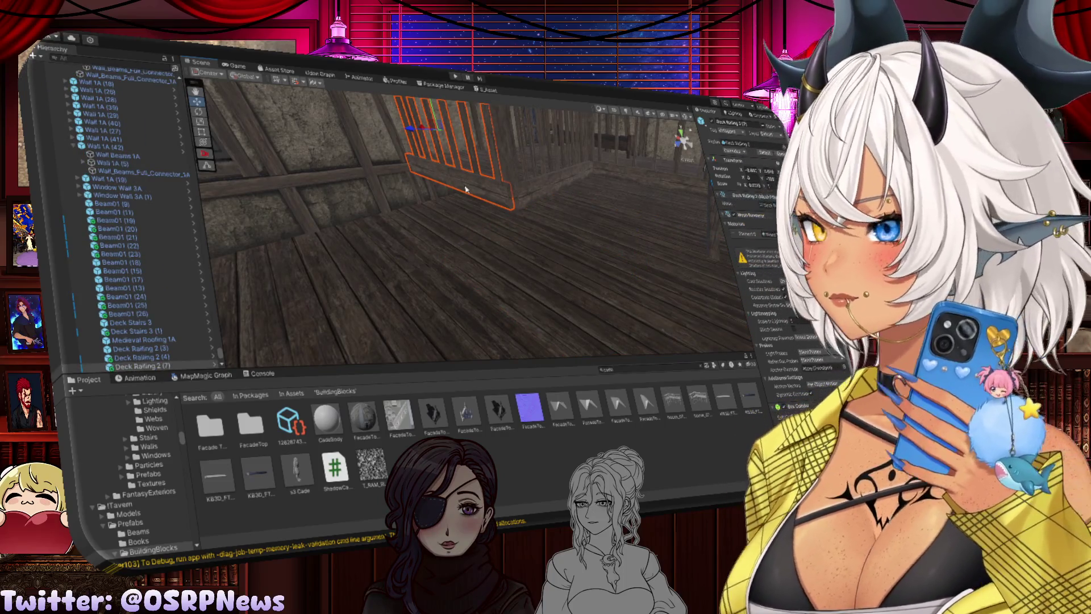
pyautogui.moveTo(465, 189); pyautogui.dragTo(557, 185)
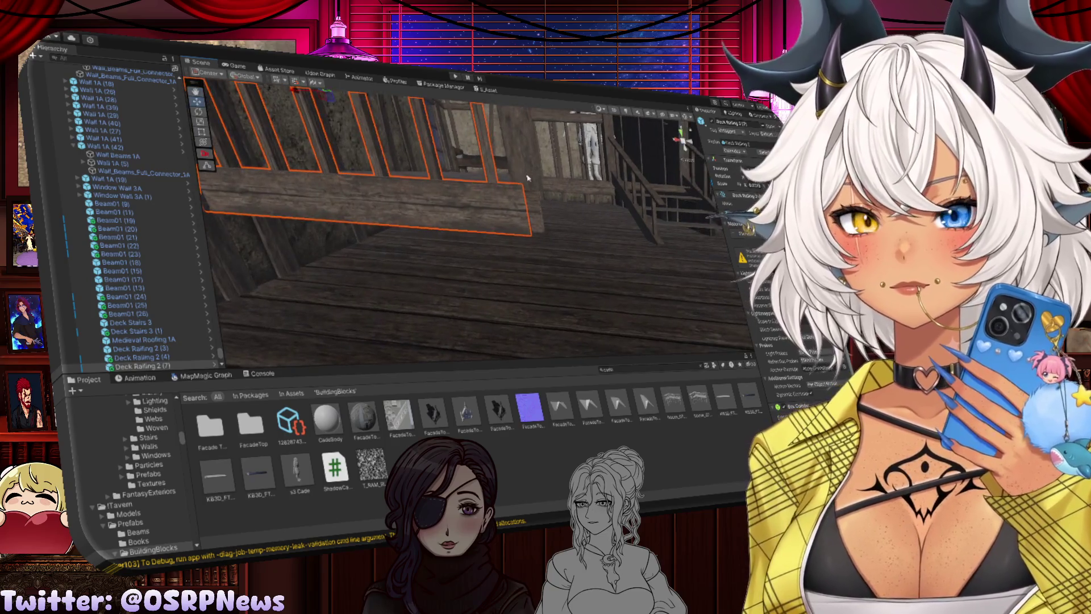
pyautogui.click(540, 174)
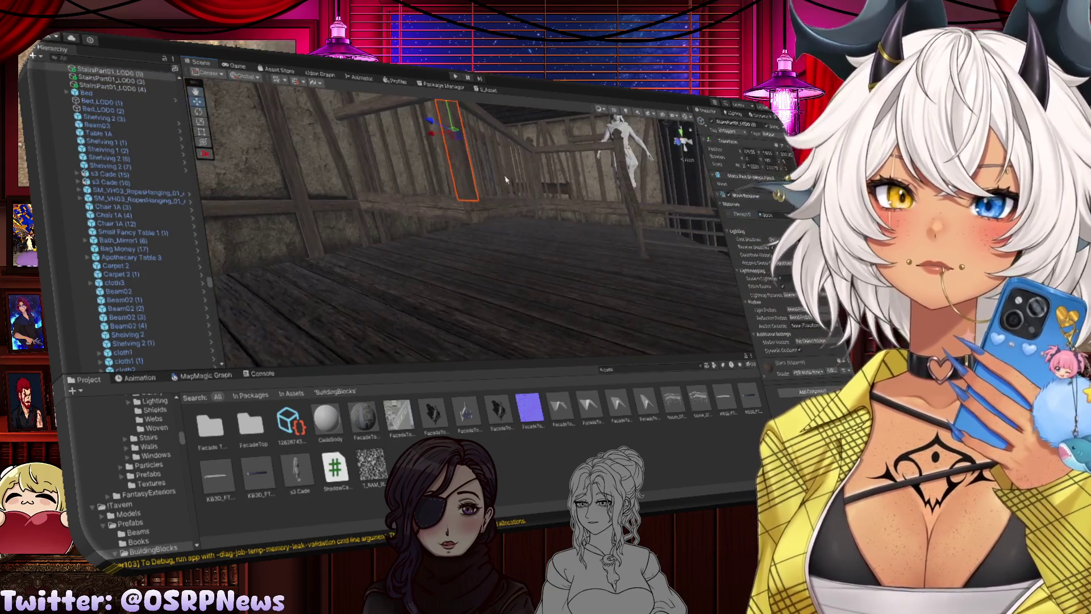
pyautogui.moveTo(506, 180); pyautogui.dragTo(490, 164)
pyautogui.moveTo(519, 263)
pyautogui.mouseDown()
pyautogui.moveTo(453, 107)
pyautogui.moveTo(502, 206)
pyautogui.moveTo(527, 179)
pyautogui.mouseUp()
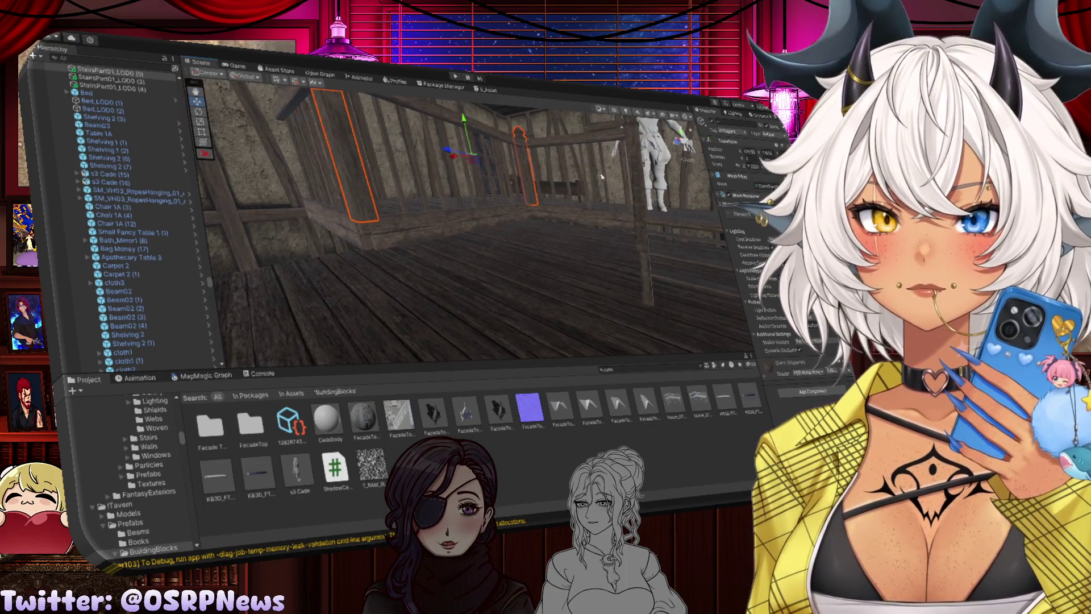
# Raise both stair posts vertically, then select floor tile Basic Floor 1A (122)
pyautogui.press('f')
pyautogui.keyDown('shift'); pyautogui.click(661, 177); pyautogui.keyUp('shift')
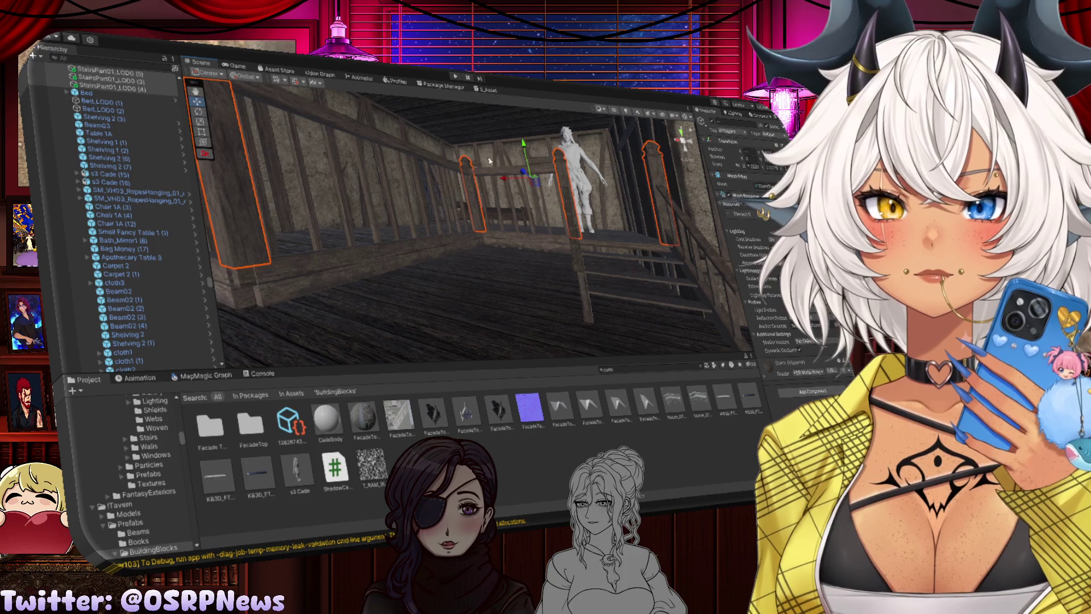
pyautogui.moveTo(529, 148); pyautogui.dragTo(526, 139)
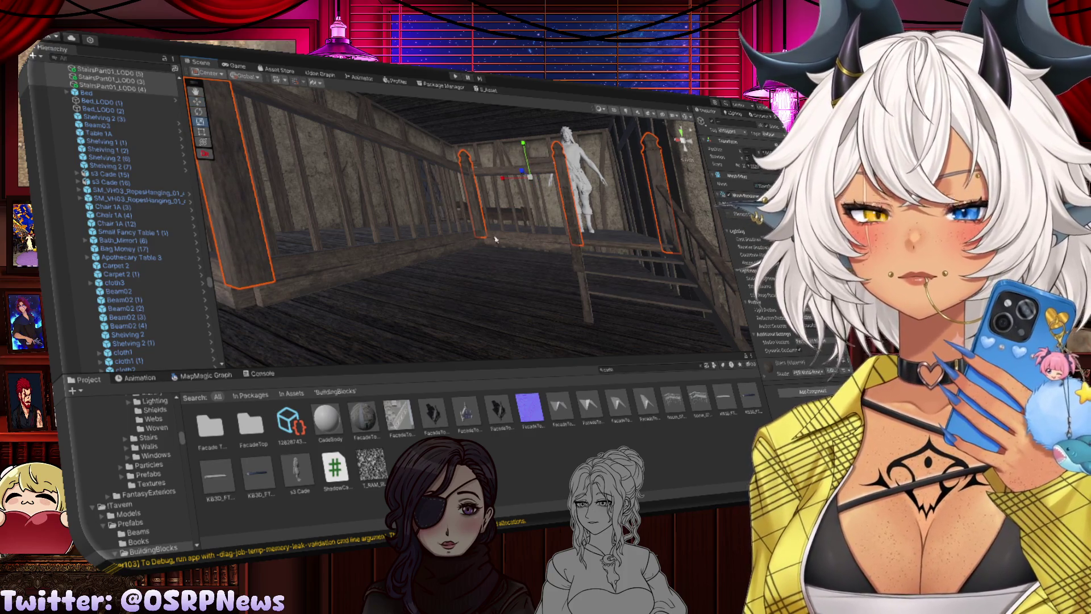
pyautogui.click(496, 239)
pyautogui.moveTo(495, 240)
pyautogui.mouseDown()
pyautogui.moveTo(446, 253)
pyautogui.moveTo(479, 207)
pyautogui.mouseUp()
pyautogui.click(478, 207)
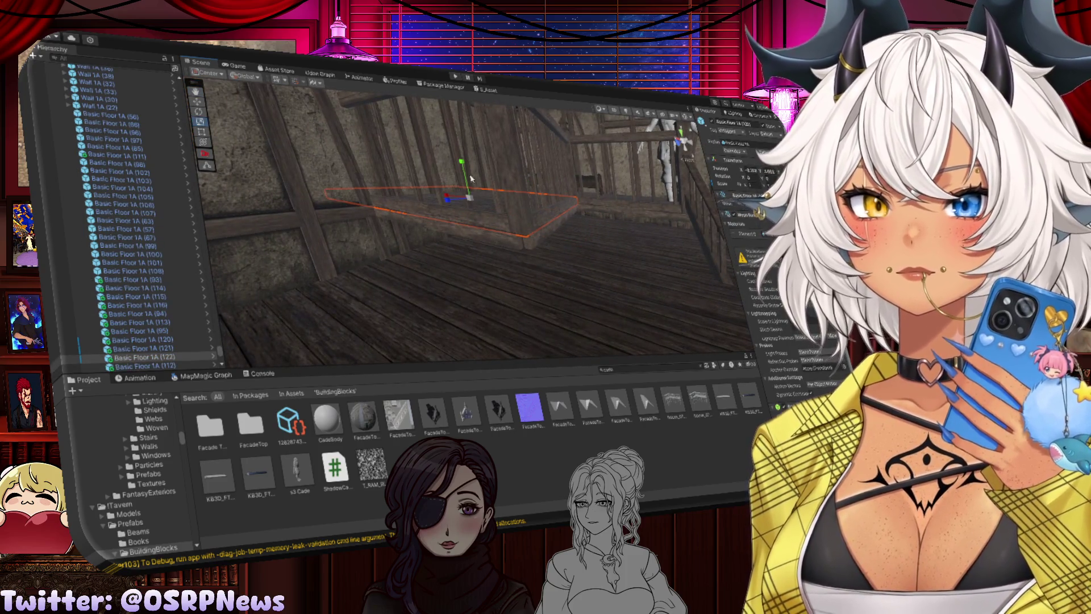
# Duplicate two Basic Floor 1A tiles and lower the copies
pyautogui.moveTo(566, 208); pyautogui.dragTo(557, 211)
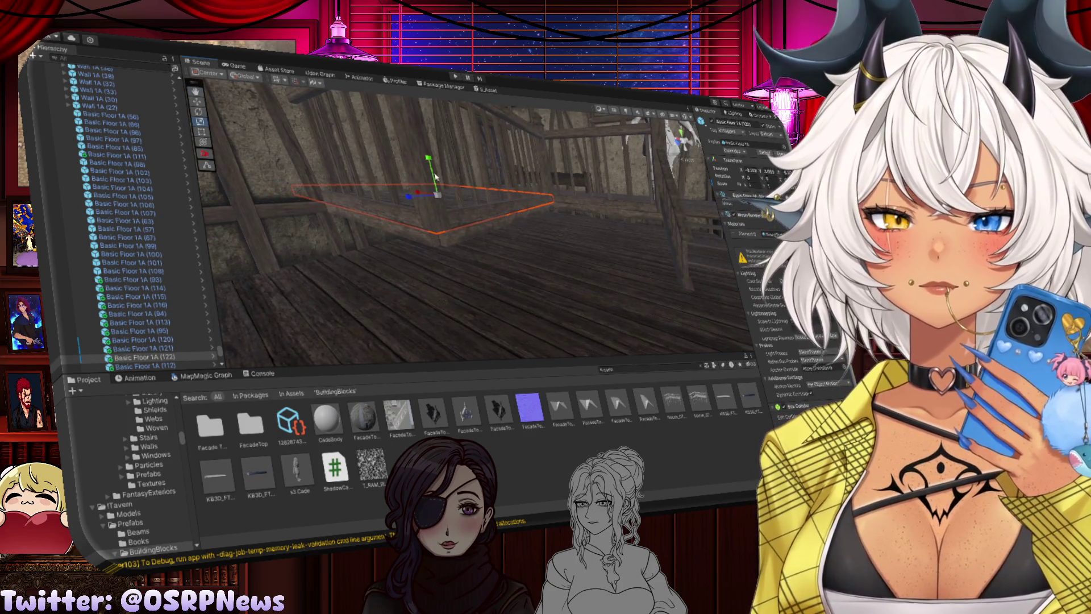
pyautogui.keyDown('shift'); pyautogui.click(588, 199); pyautogui.keyUp('shift')
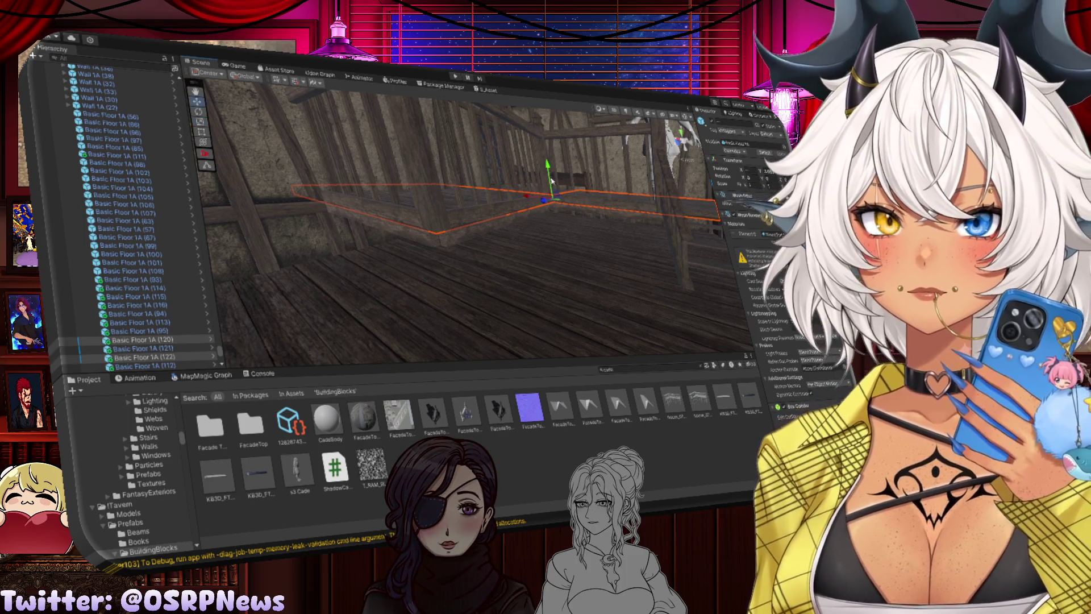
pyautogui.hotkey('ctrl', 'd')
pyautogui.moveTo(550, 171)
pyautogui.mouseDown()
pyautogui.moveTo(555, 189)
pyautogui.moveTo(515, 209)
pyautogui.mouseUp()
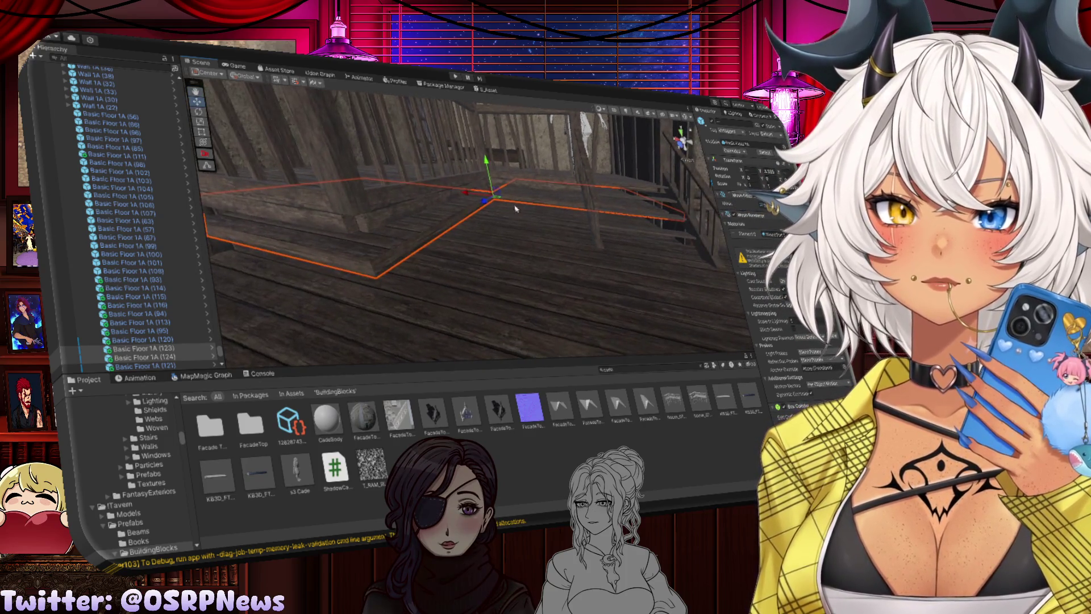
# Rotate Basic Floor 1A (124) upright as a wall panel
pyautogui.click(455, 216)
pyautogui.press('e')
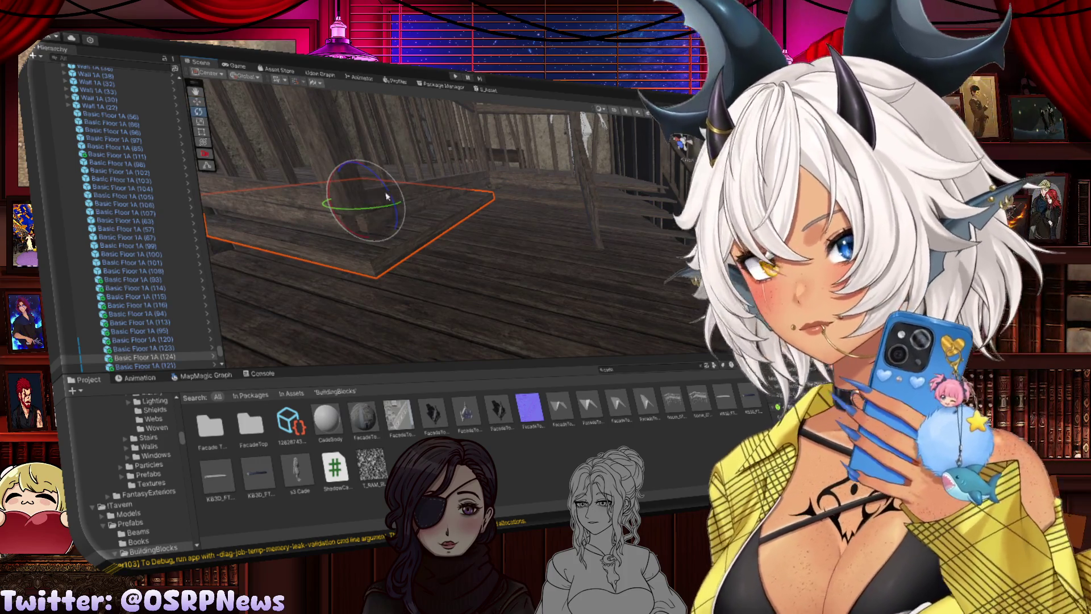
pyautogui.moveTo(408, 207)
pyautogui.mouseDown()
pyautogui.moveTo(465, 203)
pyautogui.moveTo(484, 270)
pyautogui.moveTo(410, 163)
pyautogui.moveTo(451, 256)
pyautogui.moveTo(451, 244)
pyautogui.moveTo(490, 252)
pyautogui.moveTo(354, 246)
pyautogui.moveTo(421, 257)
pyautogui.mouseUp()
pyautogui.press('w')
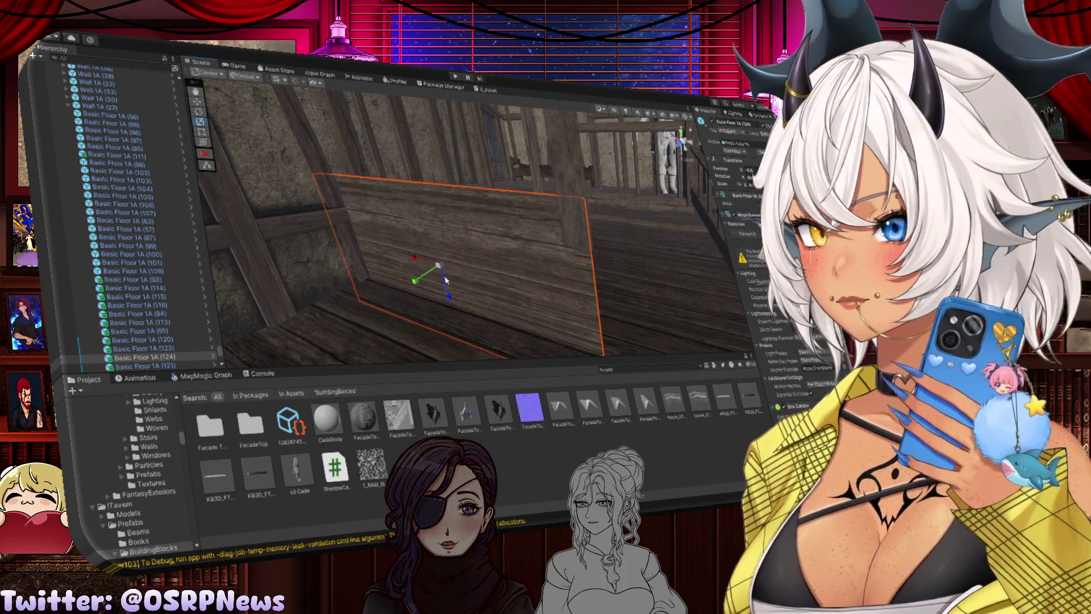
# Slide the upright tile Basic Floor 1A (124) back in depth and nudge it into place
pyautogui.moveTo(449, 302)
pyautogui.mouseDown()
pyautogui.moveTo(438, 295)
pyautogui.moveTo(505, 280)
pyautogui.moveTo(426, 166)
pyautogui.moveTo(429, 151)
pyautogui.moveTo(434, 277)
pyautogui.moveTo(472, 290)
pyautogui.mouseUp()
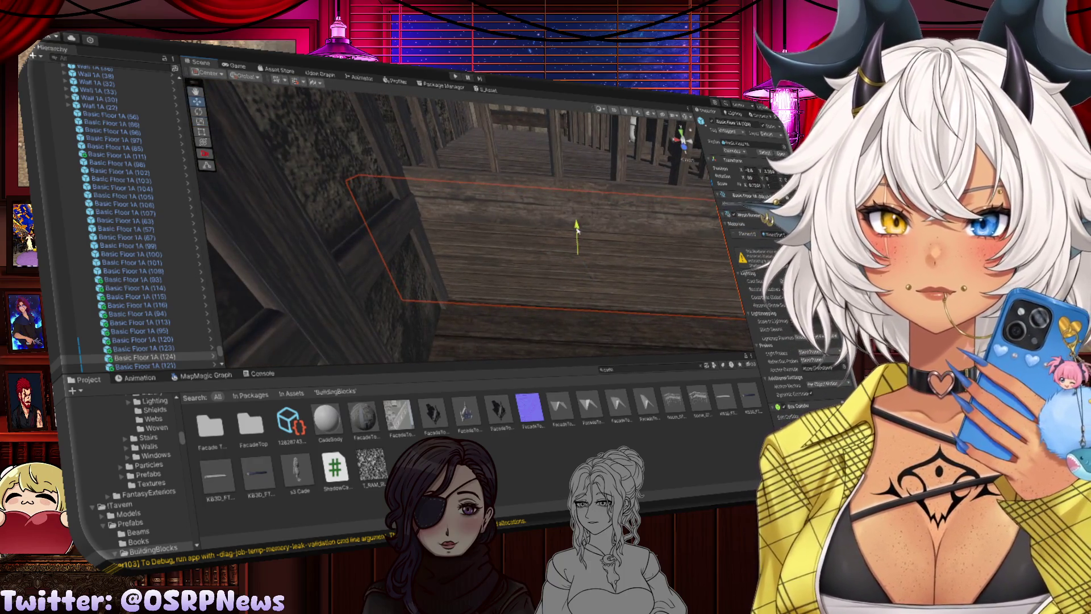
pyautogui.moveTo(572, 249)
pyautogui.mouseDown()
pyautogui.moveTo(495, 193)
pyautogui.moveTo(415, 206)
pyautogui.moveTo(369, 199)
pyautogui.moveTo(421, 202)
pyautogui.moveTo(397, 188)
pyautogui.moveTo(432, 188)
pyautogui.mouseUp()
pyautogui.click(634, 178)
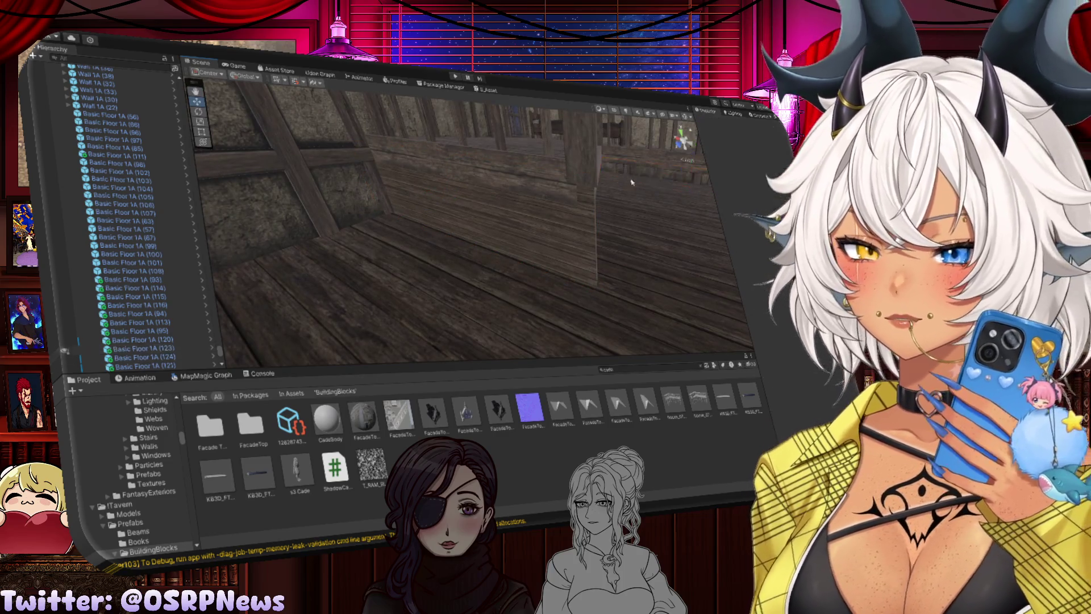
pyautogui.click(511, 233)
pyautogui.moveTo(432, 192); pyautogui.dragTo(432, 194)
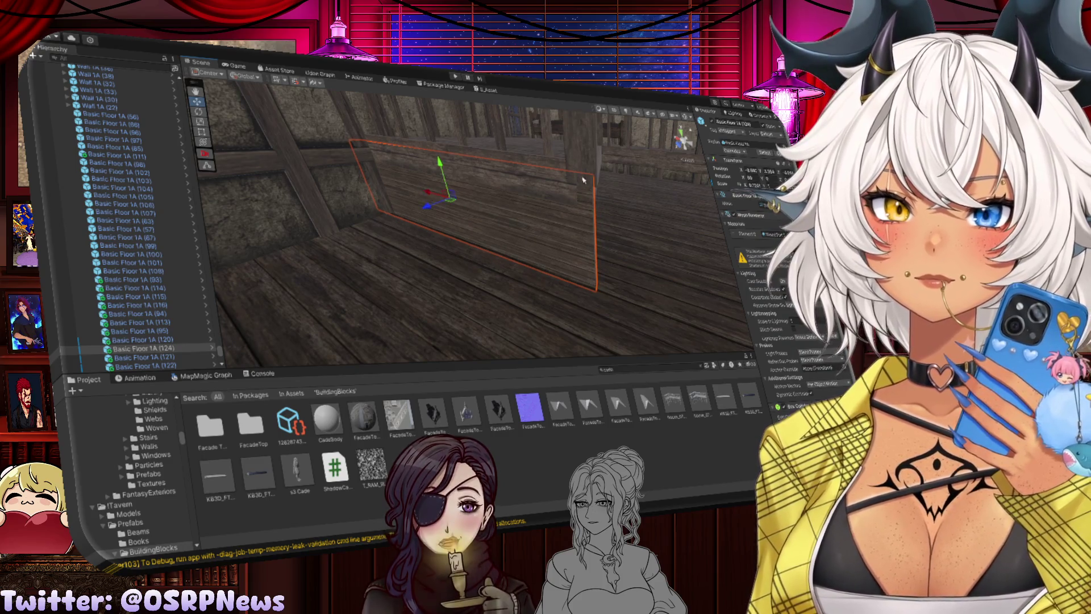
# Duplicate Basic Floor 1A (124) to create Basic Floor 1A (125)
pyautogui.press('f')
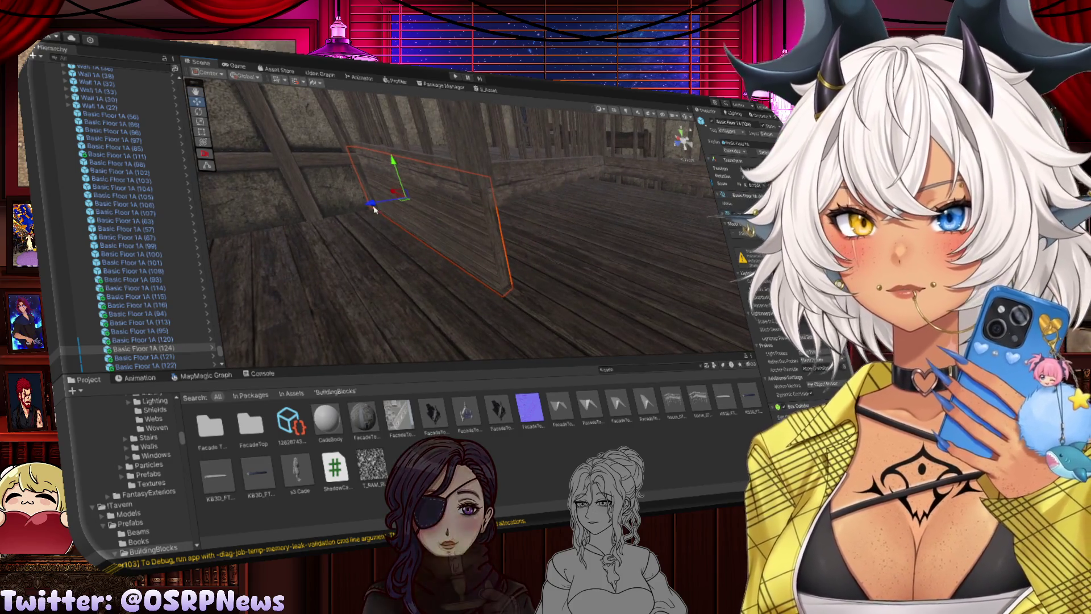
pyautogui.moveTo(420, 205)
pyautogui.mouseDown()
pyautogui.moveTo(510, 208)
pyautogui.moveTo(389, 195)
pyautogui.moveTo(452, 181)
pyautogui.mouseUp()
pyautogui.hotkey('ctrl', 'd')
pyautogui.press('e')
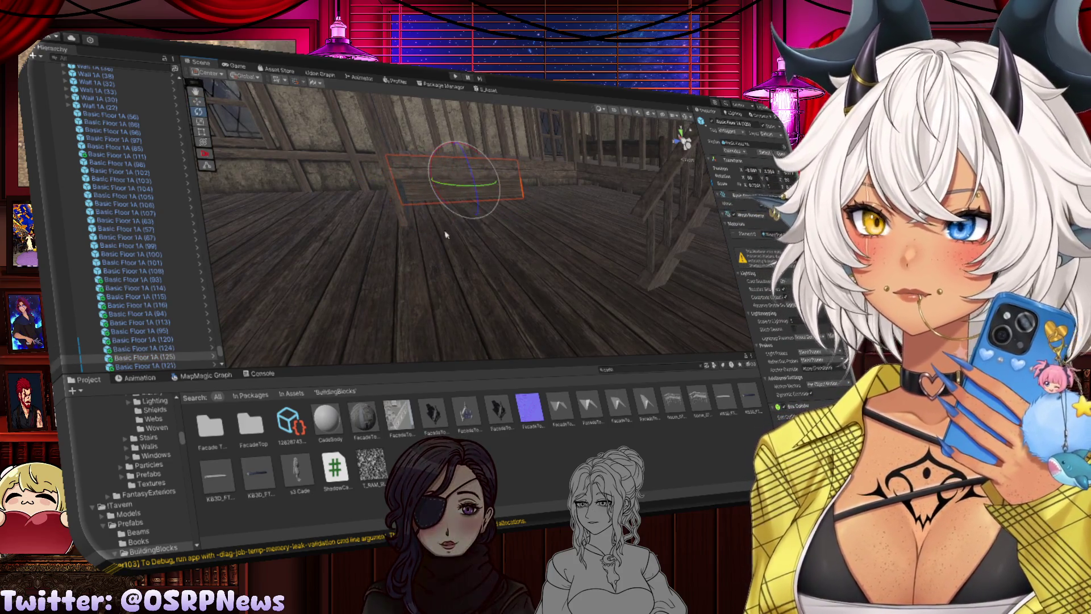
# Rotate Basic Floor 1A (125) flat and nudge it into position
pyautogui.moveTo(447, 235)
pyautogui.mouseDown()
pyautogui.moveTo(414, 163)
pyautogui.moveTo(455, 268)
pyautogui.moveTo(448, 189)
pyautogui.mouseUp()
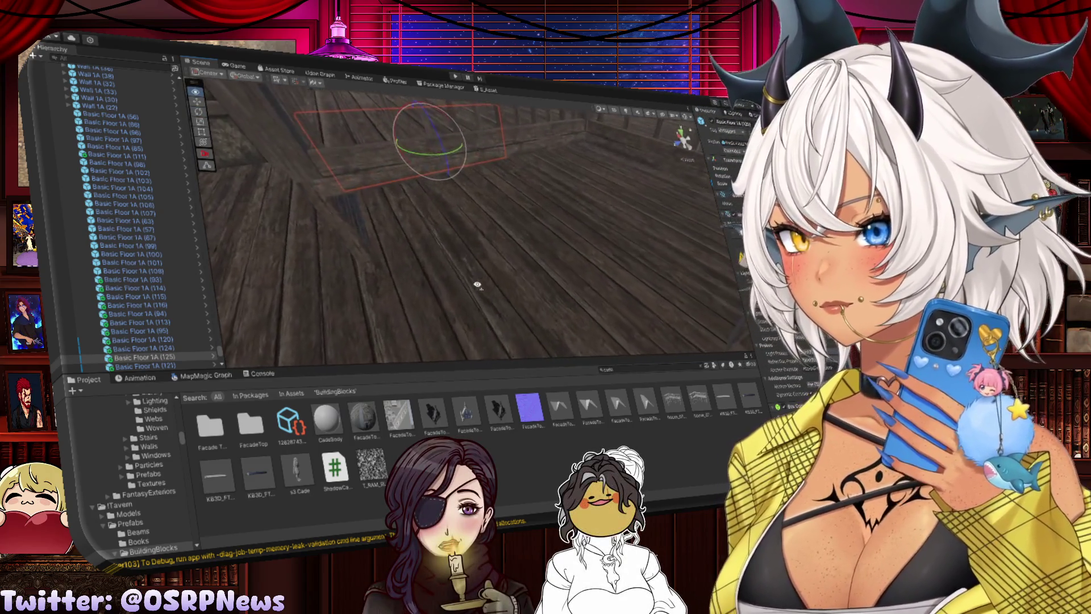
pyautogui.press('w')
pyautogui.press('f')
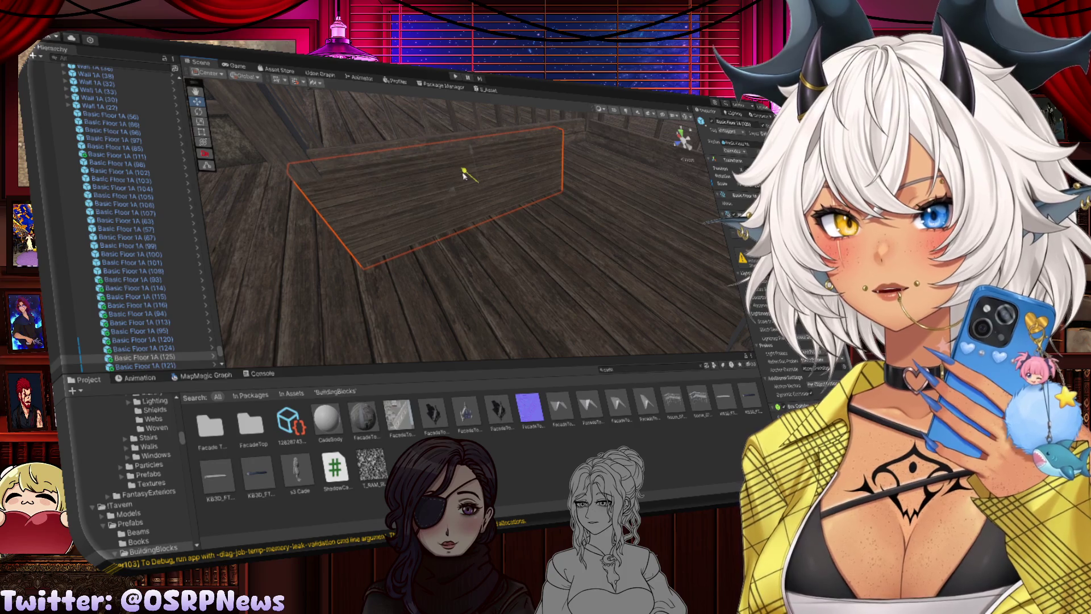
pyautogui.moveTo(463, 174); pyautogui.dragTo(516, 180)
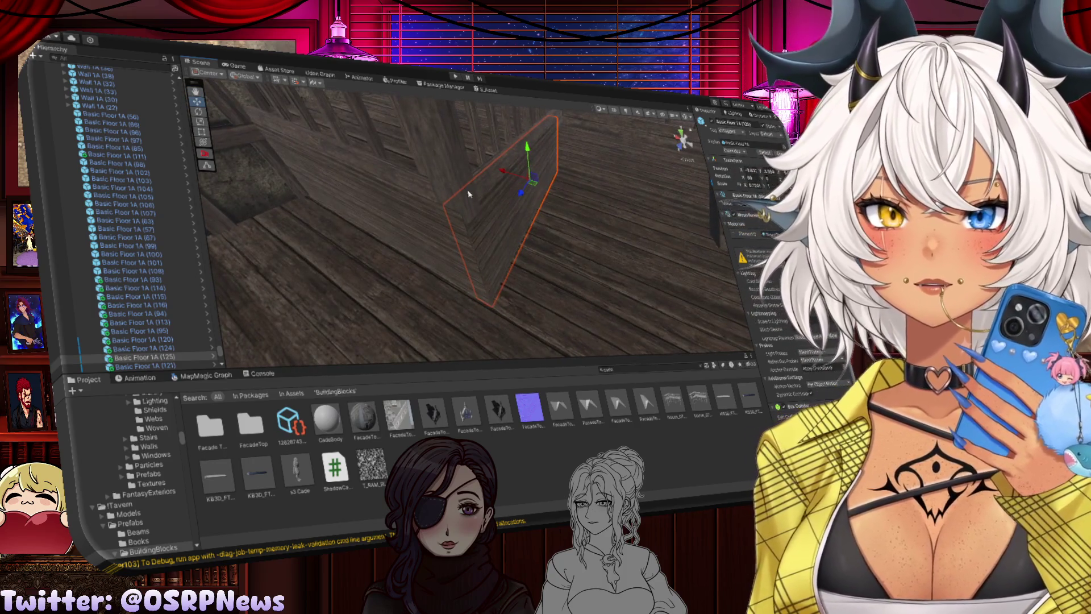
pyautogui.moveTo(522, 194); pyautogui.dragTo(524, 196)
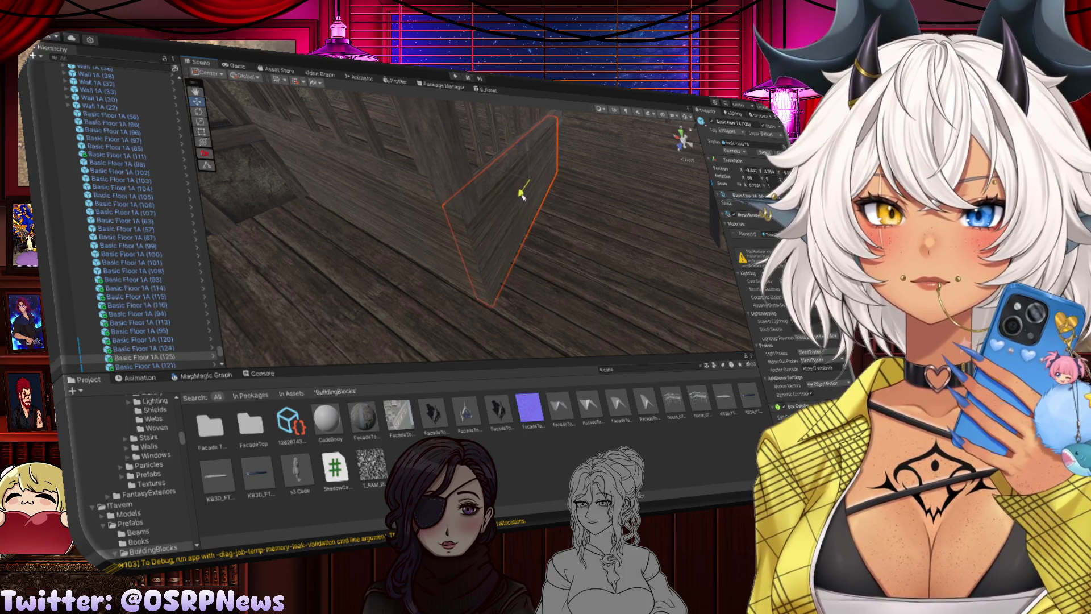
pyautogui.moveTo(522, 195)
pyautogui.mouseDown()
pyautogui.moveTo(506, 241)
pyautogui.moveTo(636, 223)
pyautogui.mouseUp()
# Make two more floor-tile duplicates, rotating the latest copy
pyautogui.hotkey('ctrl', 'd')
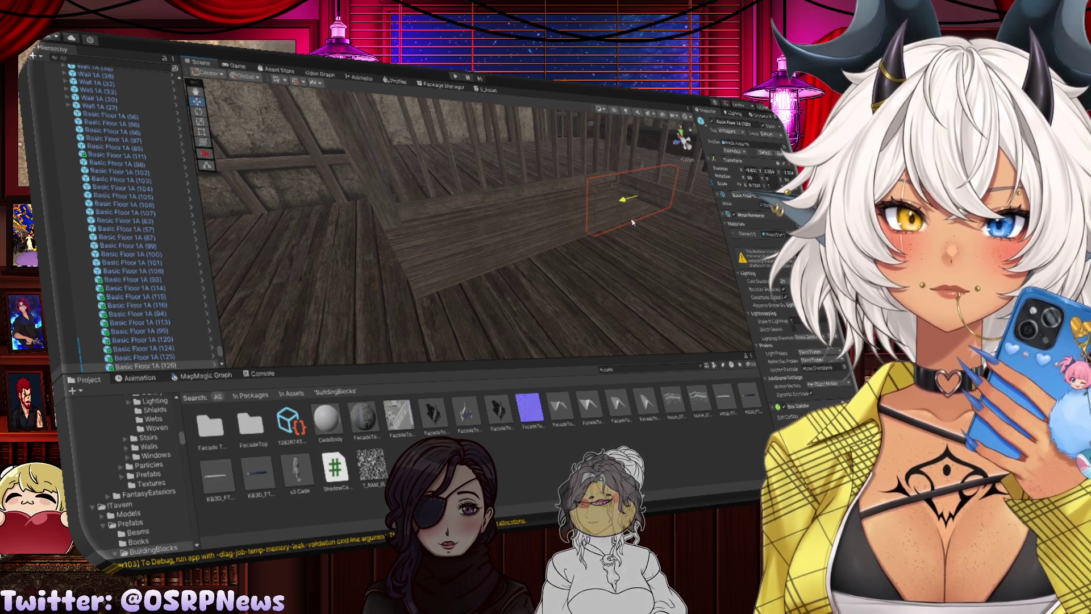
pyautogui.moveTo(632, 222)
pyautogui.mouseDown()
pyautogui.moveTo(492, 208)
pyautogui.moveTo(431, 223)
pyautogui.moveTo(471, 216)
pyautogui.moveTo(377, 219)
pyautogui.moveTo(399, 233)
pyautogui.moveTo(469, 237)
pyautogui.mouseUp()
pyautogui.hotkey('ctrl', 'd')
pyautogui.press('e')
pyautogui.scroll(2, 477, 213)
pyautogui.press('w')
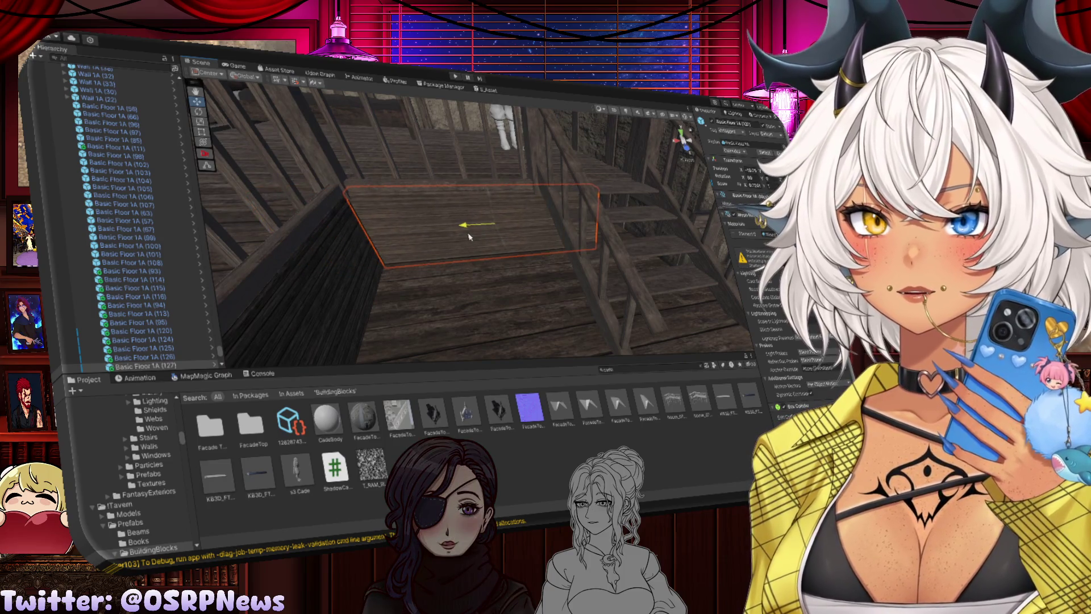
# Duplicate a floor tile and slide Basic Floor 1A (127) far left along X
pyautogui.hotkey('ctrl', 'd')
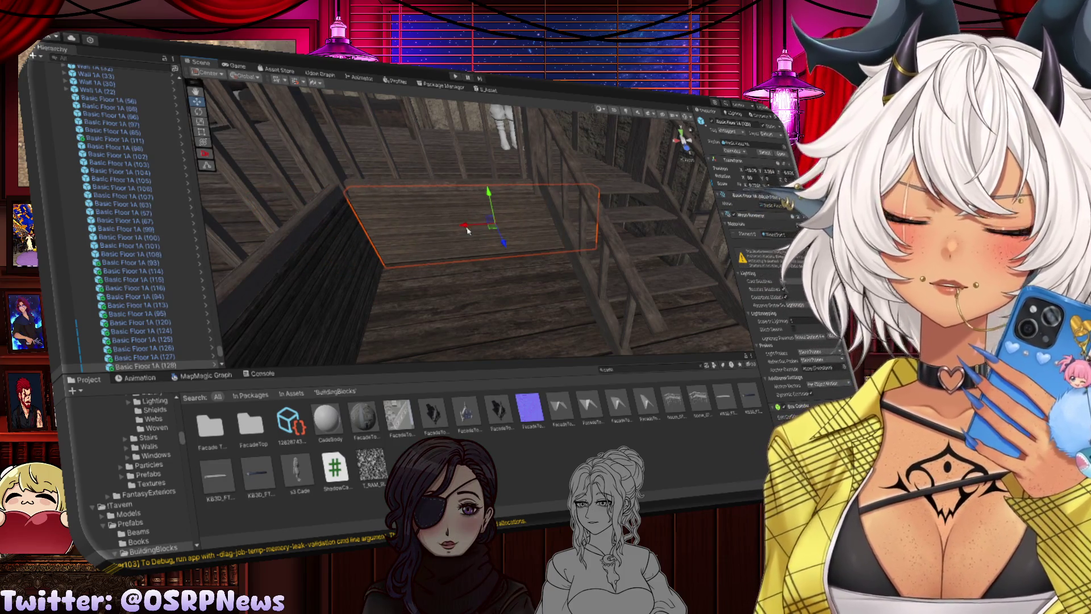
pyautogui.moveTo(467, 230)
pyautogui.mouseDown()
pyautogui.moveTo(319, 220)
pyautogui.moveTo(494, 230)
pyautogui.mouseUp()
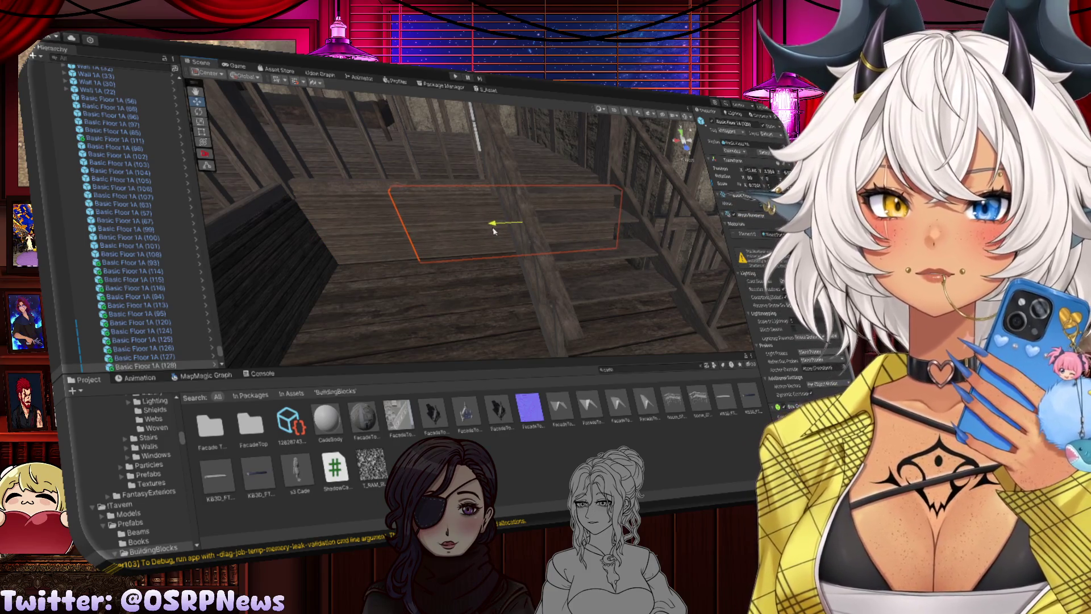
pyautogui.click(374, 230)
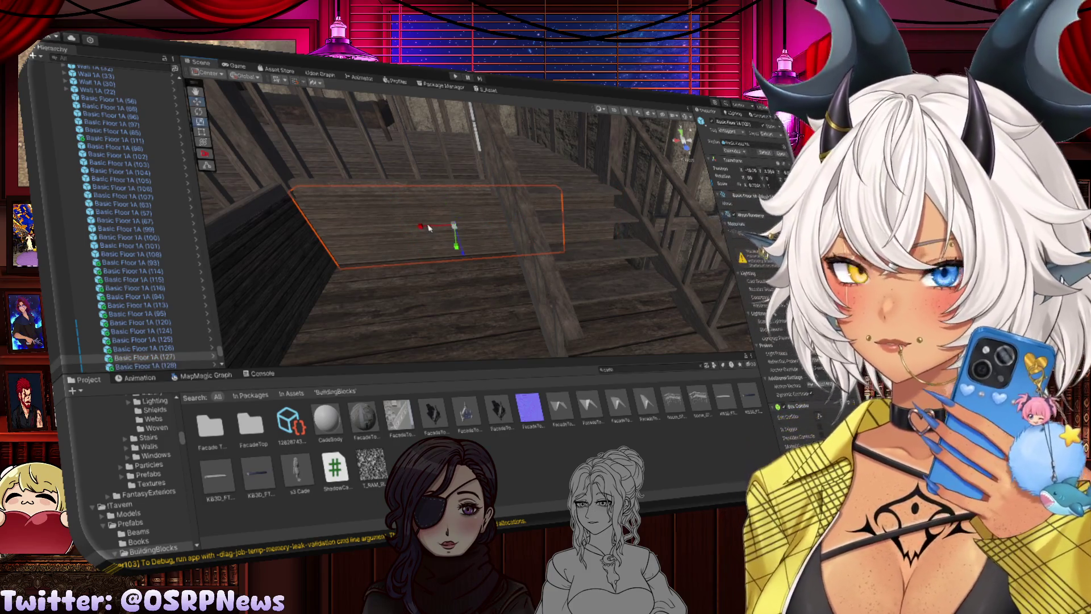
pyautogui.moveTo(421, 228); pyautogui.dragTo(430, 229)
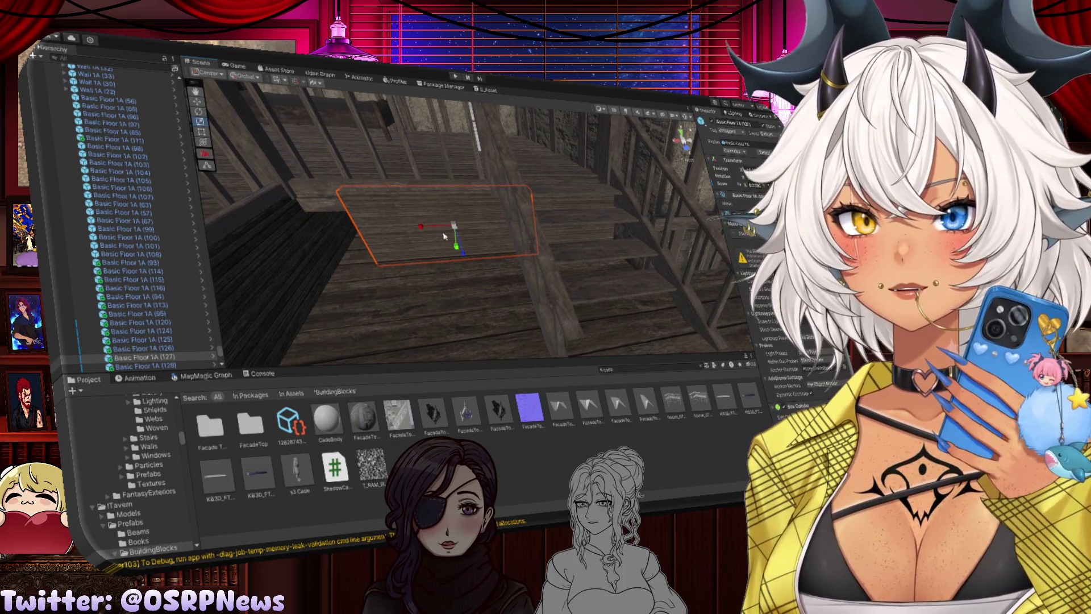
pyautogui.click(448, 238)
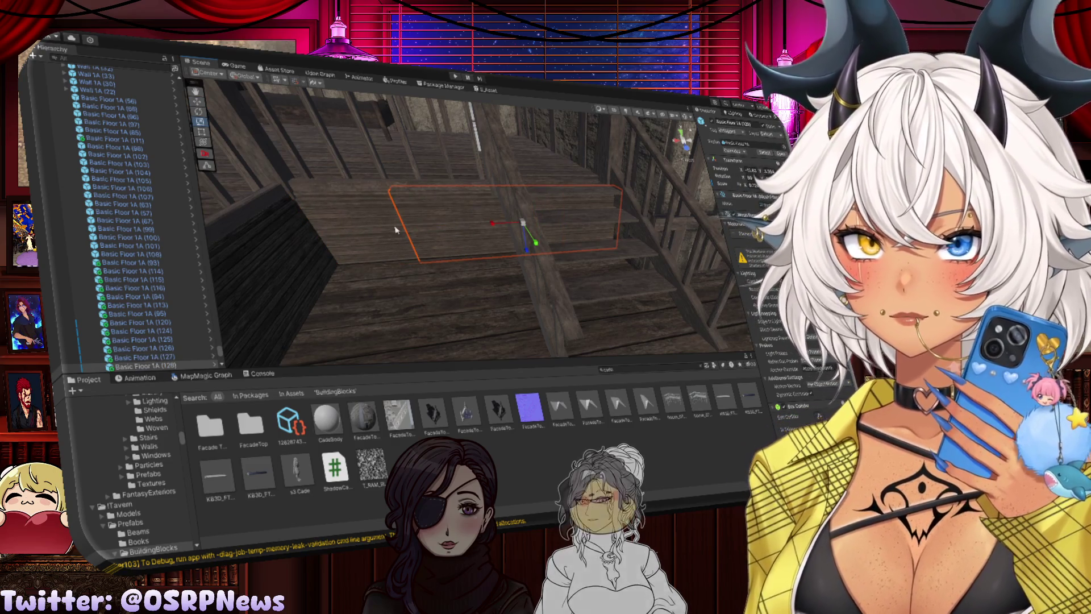
pyautogui.click(390, 229)
pyautogui.moveTo(421, 228); pyautogui.dragTo(216, 221)
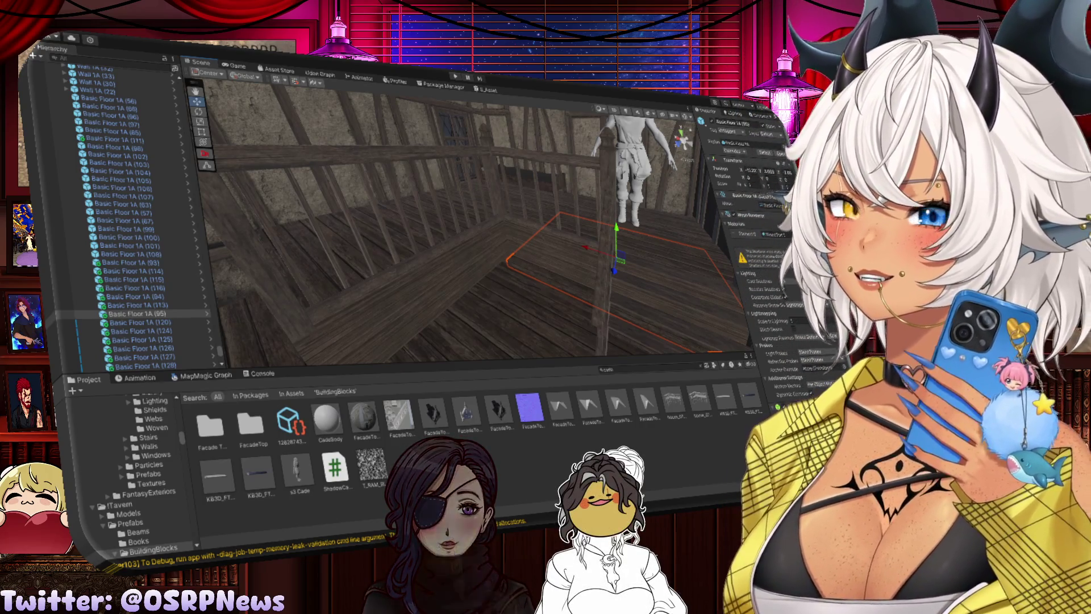
# Select three stair railing posts and scale them up on Y to make them slightly taller
pyautogui.moveTo(500, 250)
pyautogui.mouseDown()
pyautogui.moveTo(569, 239)
pyautogui.moveTo(520, 217)
pyautogui.moveTo(512, 227)
pyautogui.mouseUp()
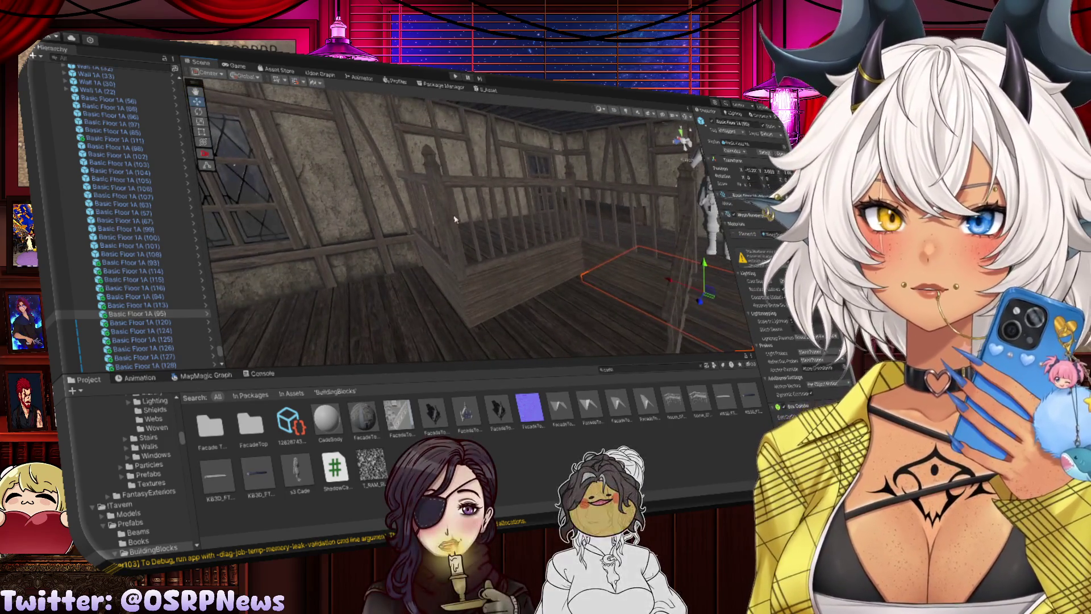
pyautogui.click(500, 241)
pyautogui.click(451, 225)
pyautogui.moveTo(444, 205); pyautogui.dragTo(537, 154)
pyautogui.keyDown('shift'); pyautogui.click(537, 155); pyautogui.keyUp('shift')
pyautogui.keyDown('shift'); pyautogui.click(629, 170); pyautogui.keyUp('shift')
pyautogui.press('f')
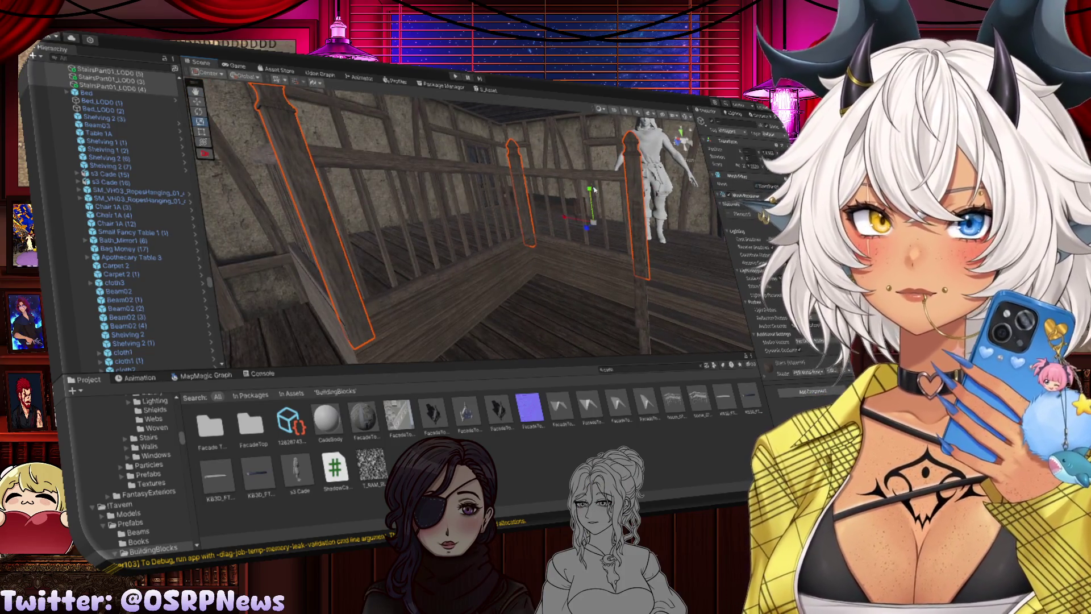
pyautogui.moveTo(602, 259); pyautogui.dragTo(563, 241)
pyautogui.press('r')
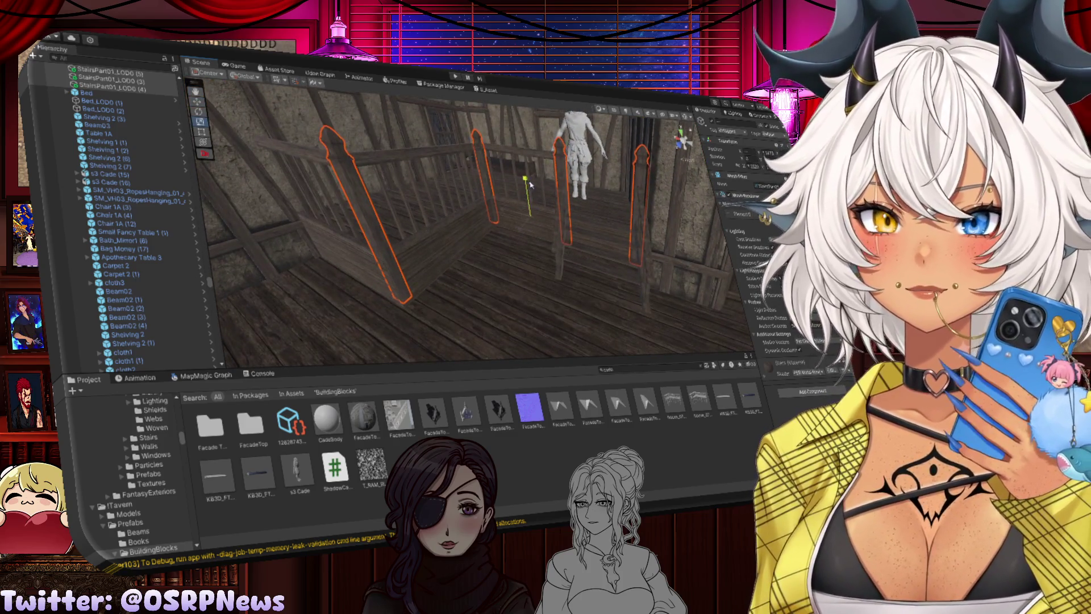
pyautogui.moveTo(532, 183)
pyautogui.mouseDown()
pyautogui.moveTo(485, 208)
pyautogui.moveTo(519, 230)
pyautogui.mouseUp()
# Move the left railing post up and right, and nudge the smaller post slightly upward
pyautogui.click(380, 223)
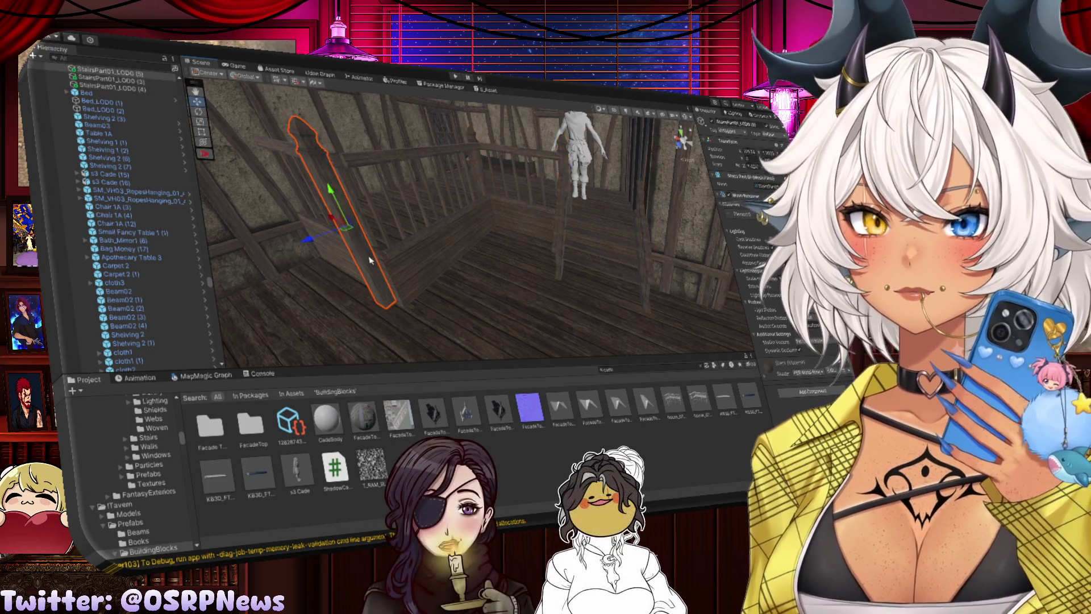
pyautogui.press('w')
pyautogui.moveTo(321, 243)
pyautogui.mouseDown()
pyautogui.moveTo(344, 217)
pyautogui.moveTo(346, 235)
pyautogui.moveTo(353, 196)
pyautogui.mouseUp()
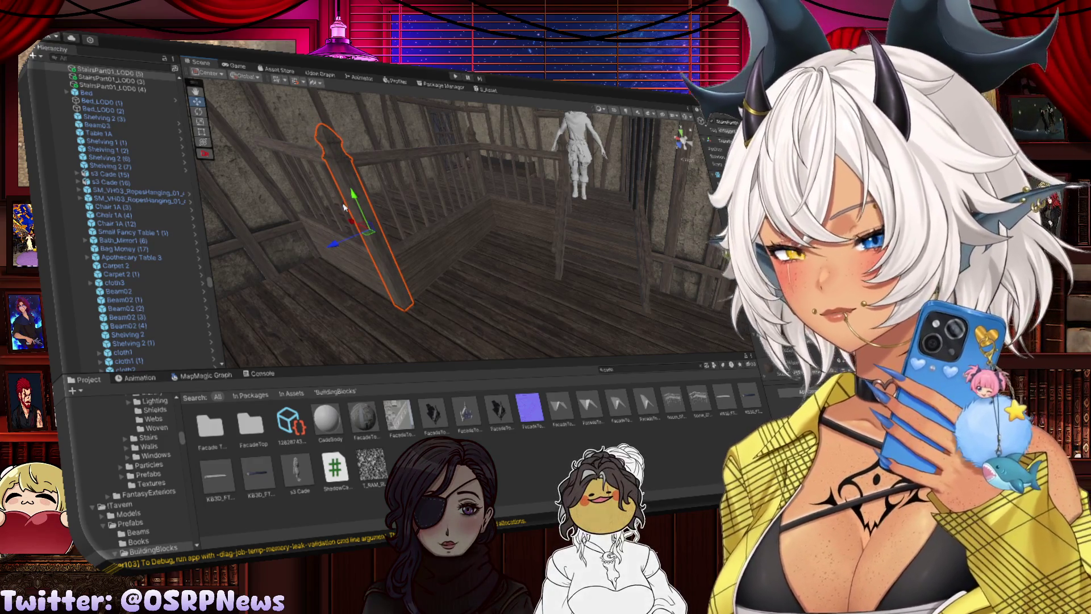
pyautogui.moveTo(341, 221)
pyautogui.mouseDown()
pyautogui.moveTo(440, 199)
pyautogui.moveTo(431, 198)
pyautogui.moveTo(437, 208)
pyautogui.mouseUp()
pyautogui.click(447, 184)
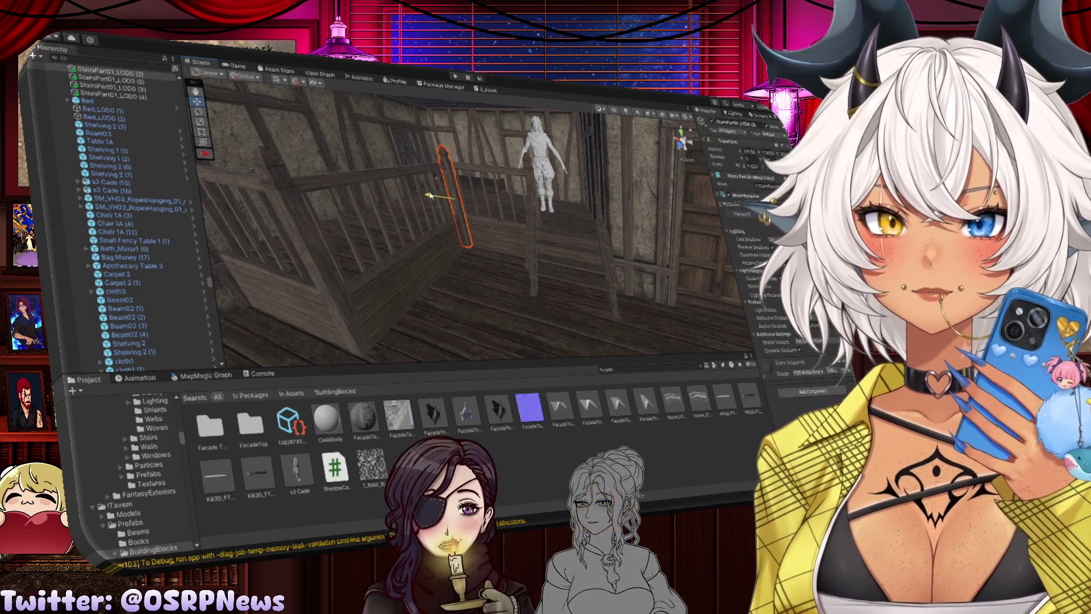
pyautogui.moveTo(448, 167); pyautogui.dragTo(446, 164)
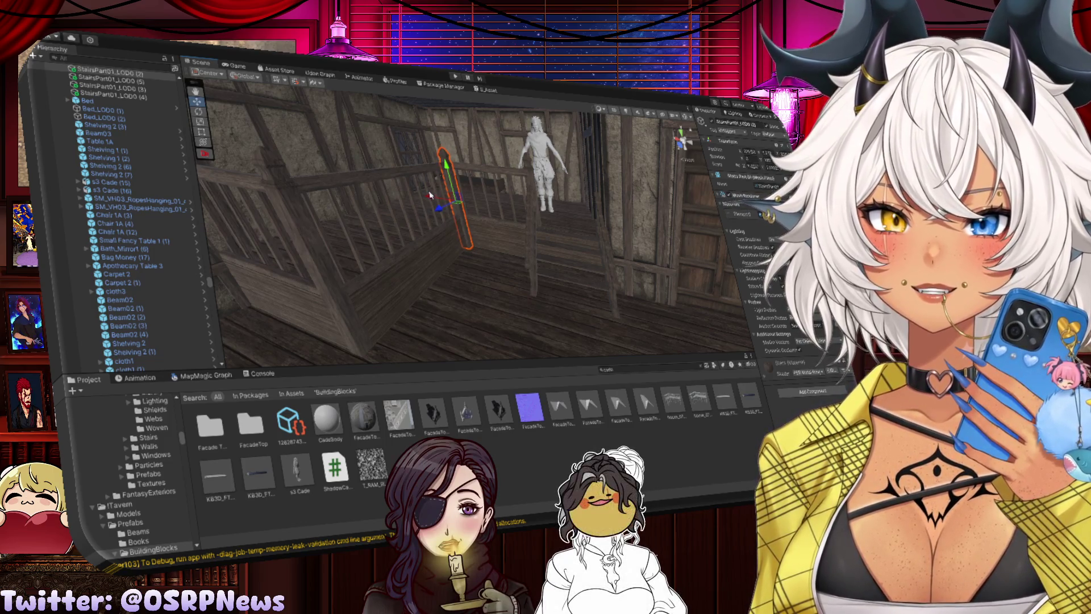
pyautogui.click(489, 250)
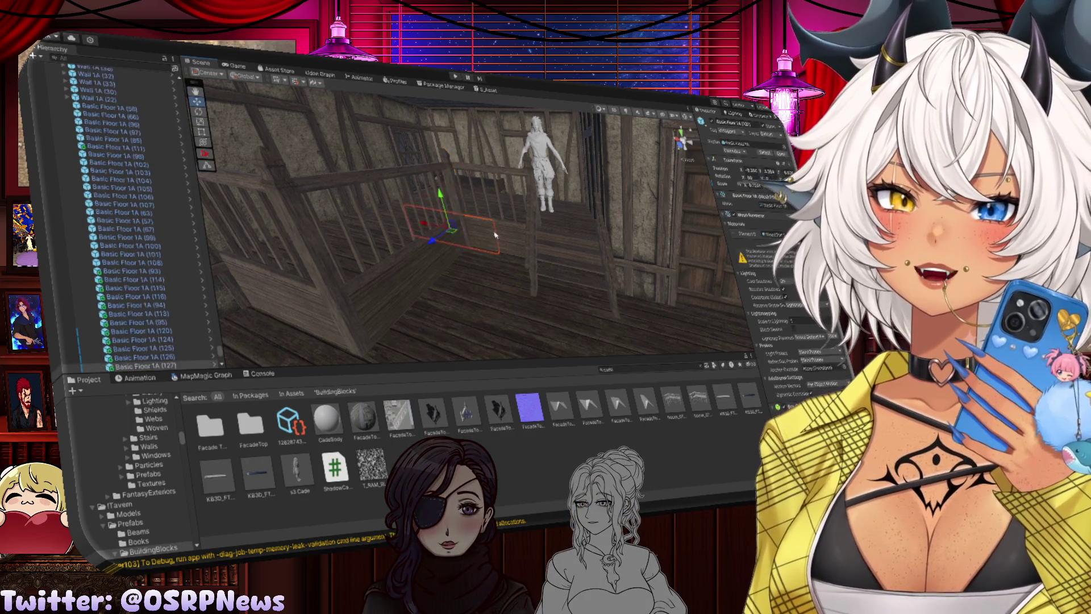
# Frame the StairsPart01_LOD0 post by the door and shift it slightly right along X
pyautogui.moveTo(489, 250)
pyautogui.mouseDown()
pyautogui.moveTo(441, 203)
pyautogui.moveTo(483, 214)
pyautogui.moveTo(495, 223)
pyautogui.moveTo(488, 257)
pyautogui.moveTo(380, 233)
pyautogui.moveTo(274, 170)
pyautogui.moveTo(349, 182)
pyautogui.mouseUp()
pyautogui.click(503, 233)
pyautogui.press('f')
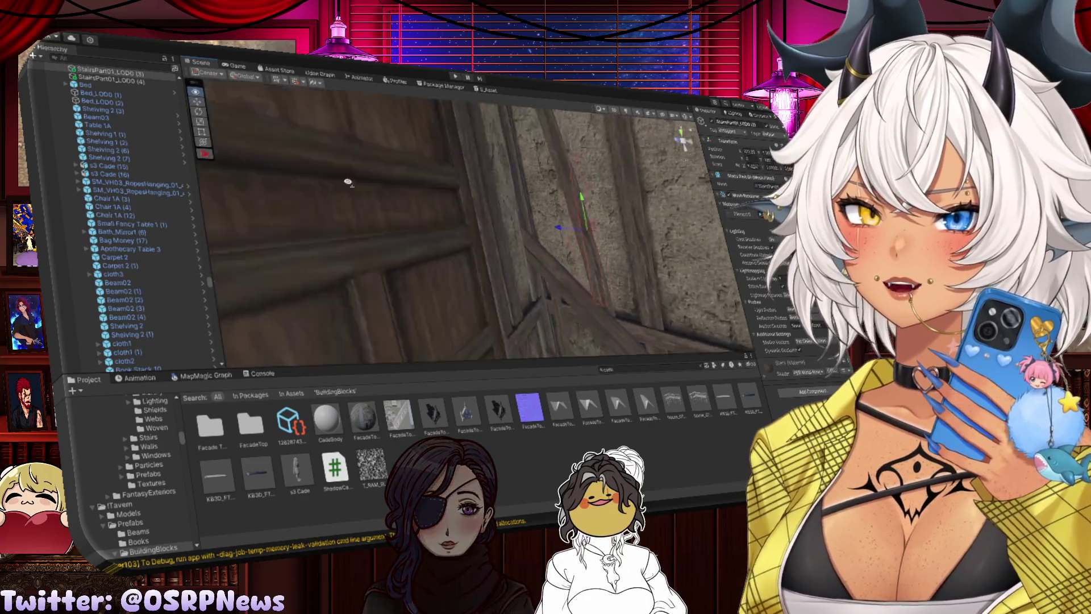
pyautogui.moveTo(435, 220); pyautogui.dragTo(457, 230)
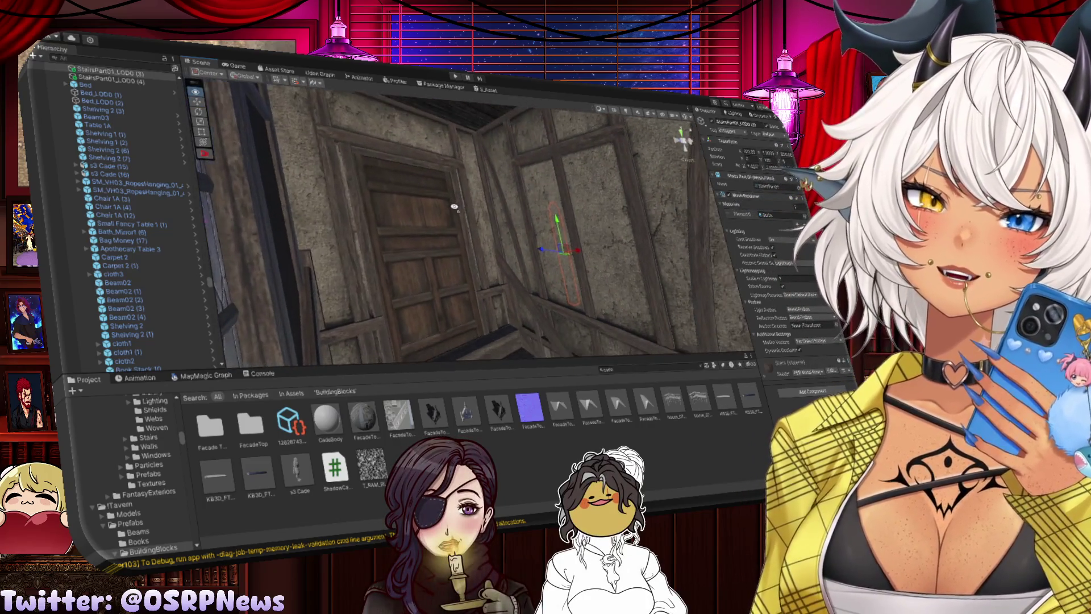
pyautogui.scroll(3, 455, 210)
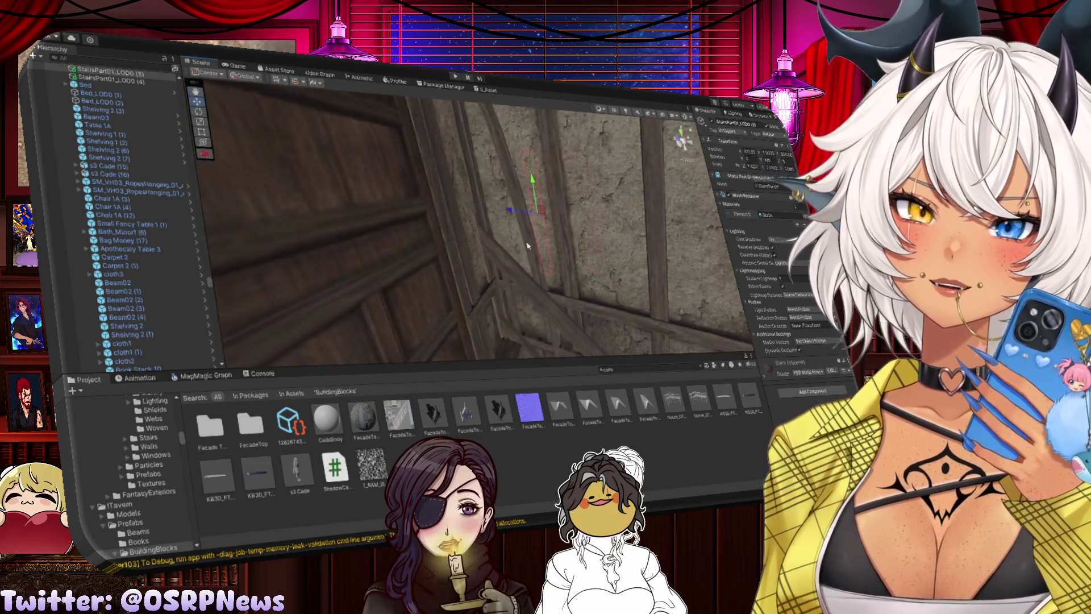
pyautogui.moveTo(617, 251)
pyautogui.mouseDown()
pyautogui.moveTo(561, 208)
pyautogui.moveTo(480, 188)
pyautogui.mouseUp()
pyautogui.moveTo(489, 184)
pyautogui.mouseDown()
pyautogui.moveTo(514, 190)
pyautogui.moveTo(538, 238)
pyautogui.mouseUp()
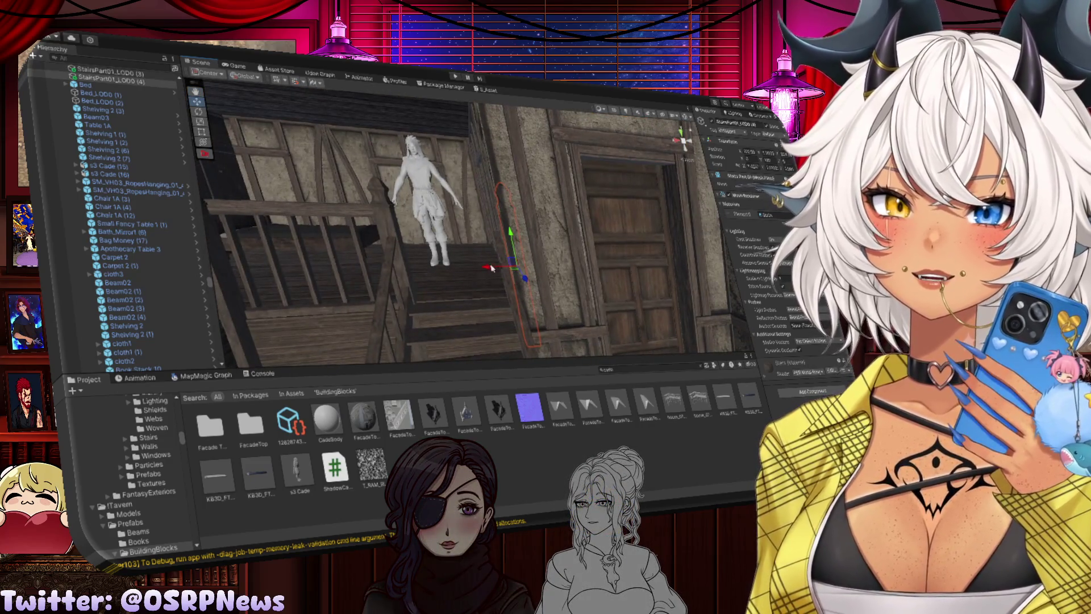
pyautogui.press('f')
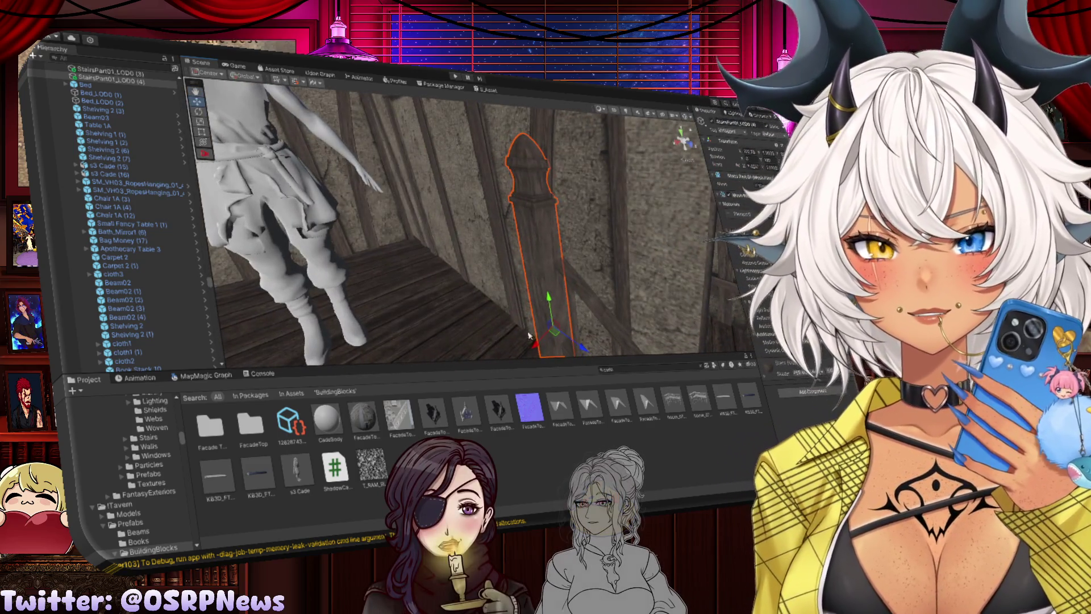
pyautogui.moveTo(537, 343)
pyautogui.mouseDown()
pyautogui.moveTo(489, 308)
pyautogui.moveTo(503, 295)
pyautogui.mouseUp()
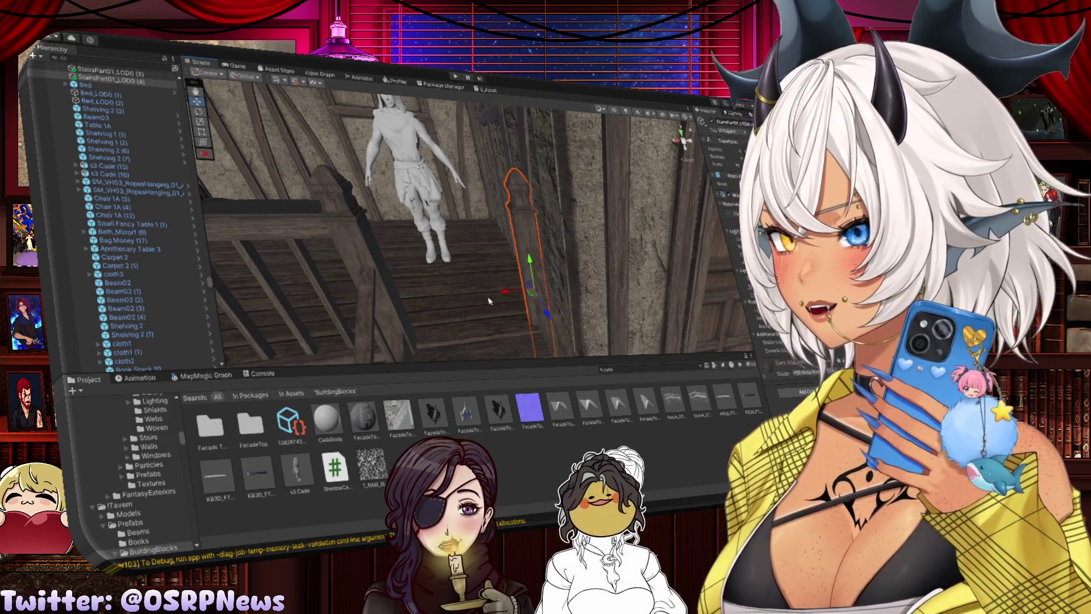
pyautogui.moveTo(490, 300)
pyautogui.mouseDown()
pyautogui.moveTo(564, 295)
pyautogui.moveTo(519, 290)
pyautogui.mouseUp()
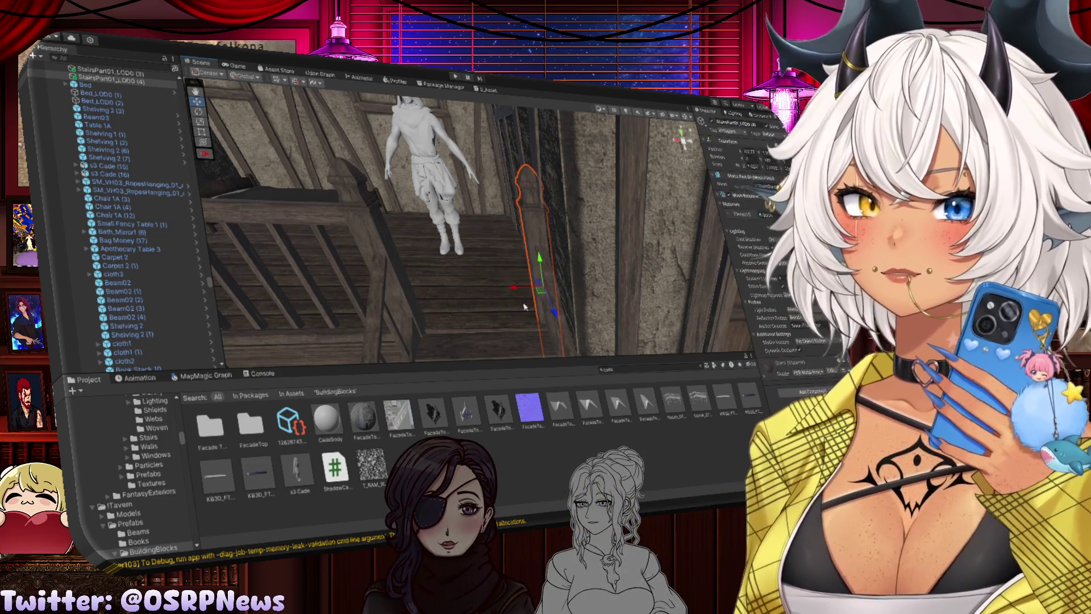
pyautogui.click(515, 291)
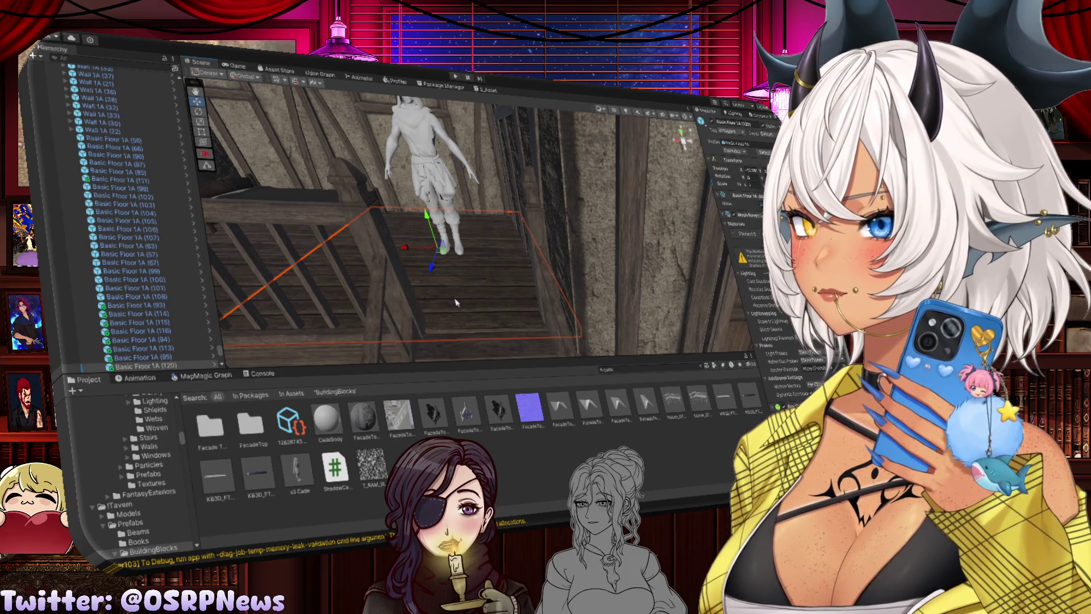
# Duplicate the landing stair post with Ctrl+D and slide the copy left along the railing
pyautogui.press('f')
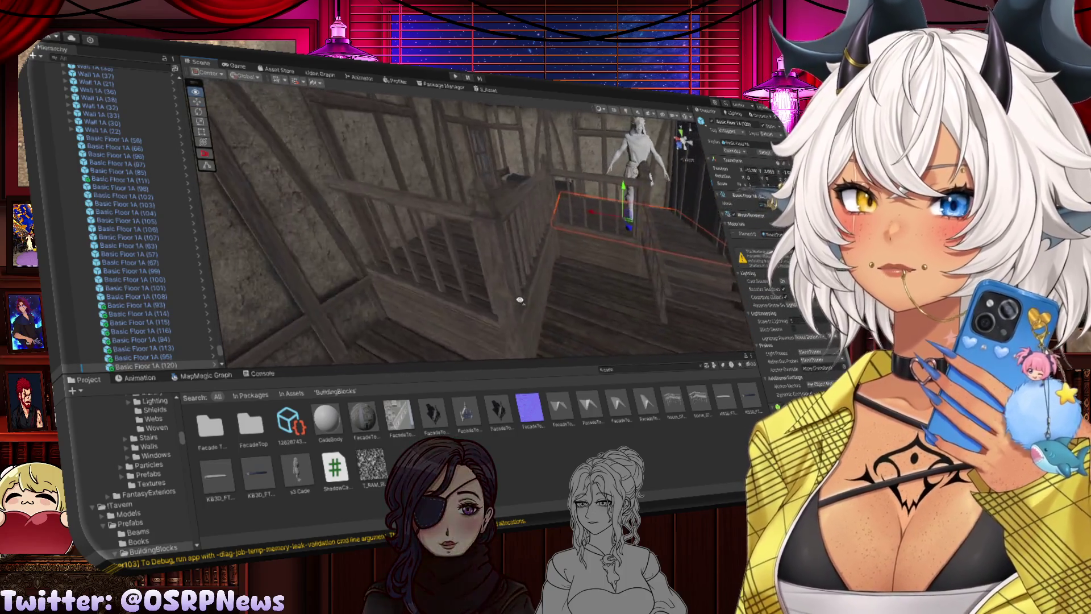
pyautogui.click(557, 287)
pyautogui.moveTo(557, 287)
pyautogui.mouseDown()
pyautogui.moveTo(543, 296)
pyautogui.moveTo(334, 259)
pyautogui.moveTo(349, 259)
pyautogui.mouseUp()
pyautogui.hotkey('ctrl', 'd')
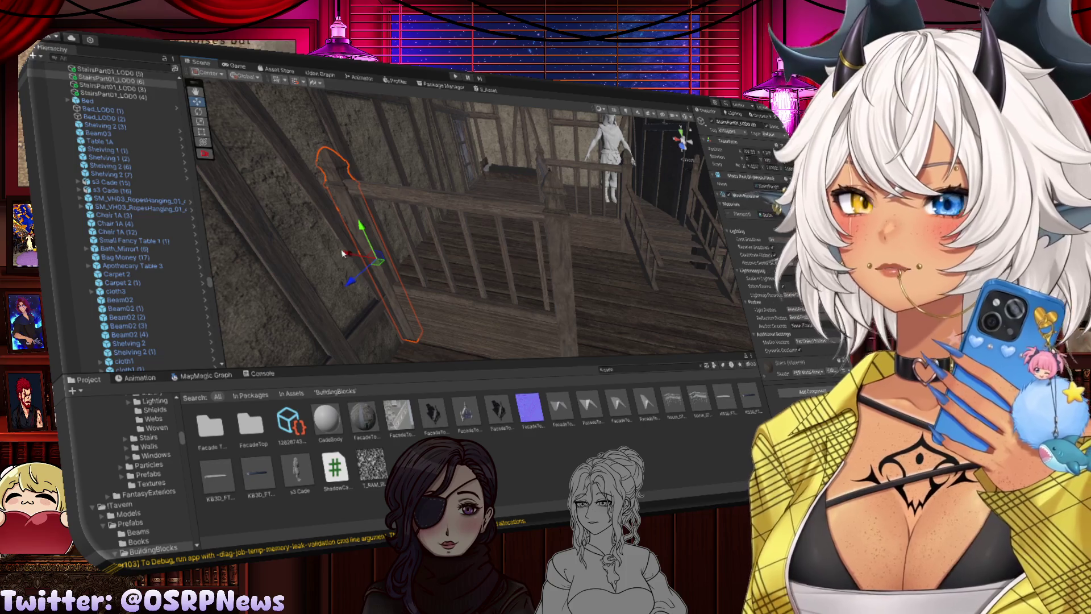
pyautogui.click(456, 237)
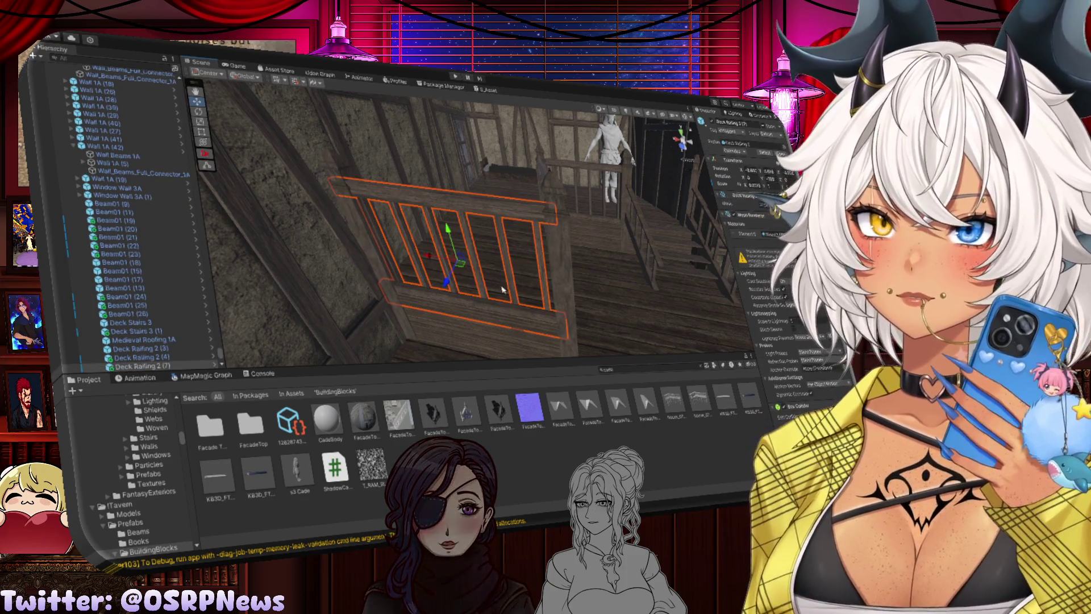
pyautogui.click(630, 291)
pyautogui.moveTo(629, 291)
pyautogui.mouseDown()
pyautogui.moveTo(476, 242)
pyautogui.moveTo(392, 244)
pyautogui.moveTo(425, 228)
pyautogui.moveTo(431, 244)
pyautogui.moveTo(455, 251)
pyautogui.moveTo(482, 236)
pyautogui.mouseUp()
pyautogui.click(482, 236)
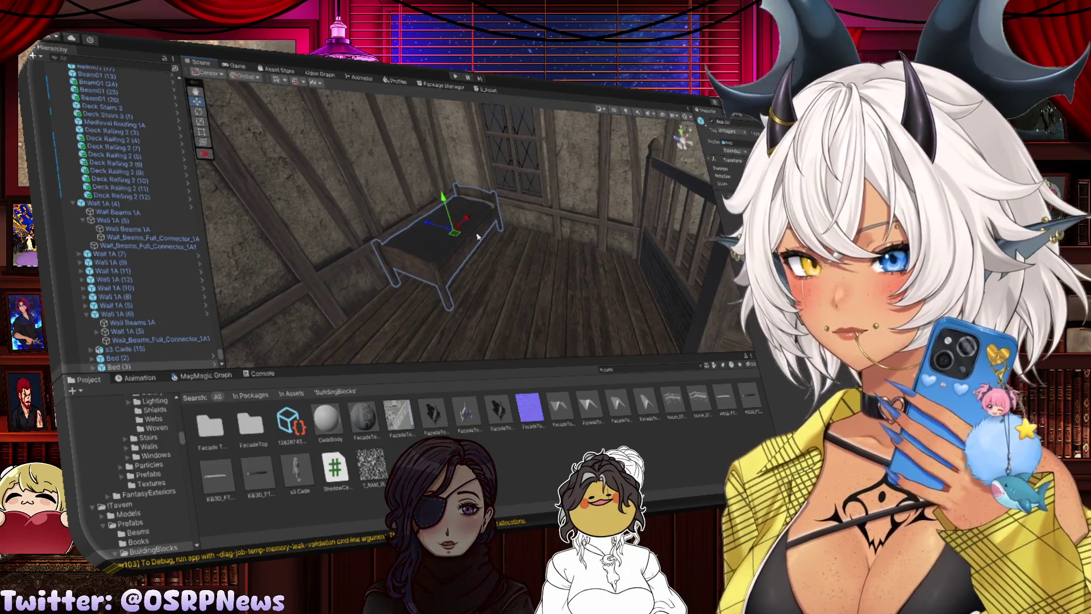
# Delete the bench, then rotate the character to lie horizontally and move it left
pyautogui.press('Delete')
pyautogui.moveTo(392, 247)
pyautogui.mouseDown()
pyautogui.moveTo(518, 246)
pyautogui.moveTo(500, 236)
pyautogui.moveTo(521, 297)
pyautogui.moveTo(551, 331)
pyautogui.moveTo(519, 283)
pyautogui.moveTo(483, 264)
pyautogui.mouseUp()
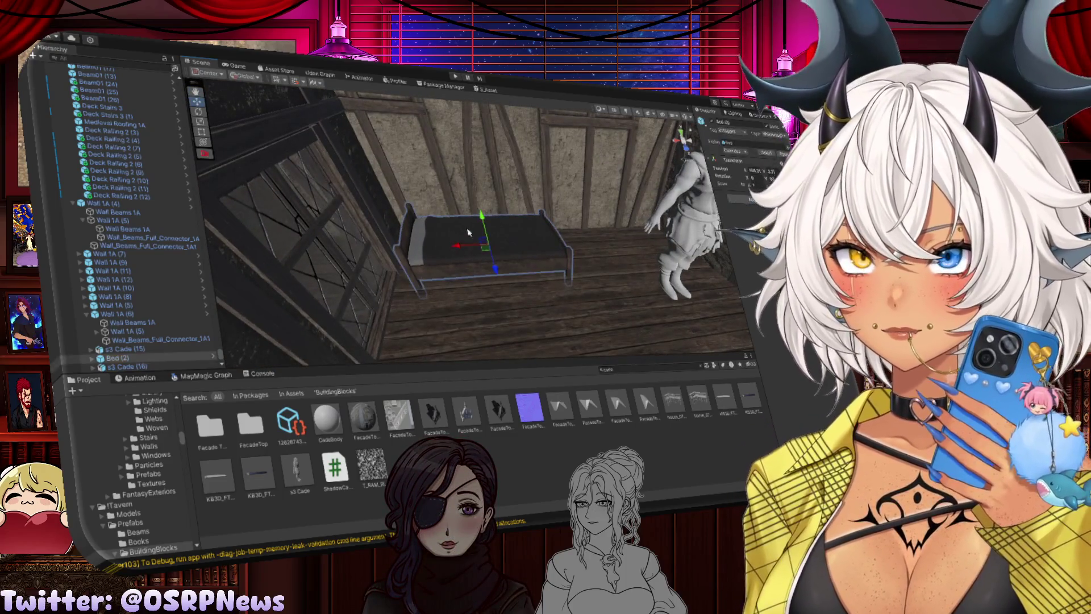
pyautogui.moveTo(476, 209); pyautogui.dragTo(603, 219)
pyautogui.click(645, 220)
pyautogui.press('e')
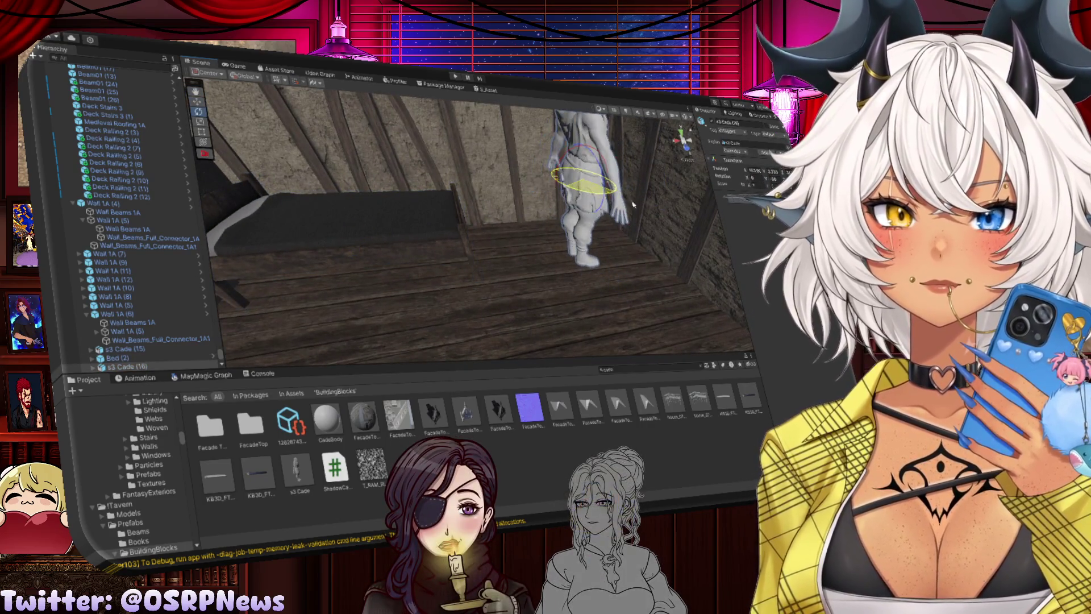
pyautogui.moveTo(567, 154); pyautogui.dragTo(502, 198)
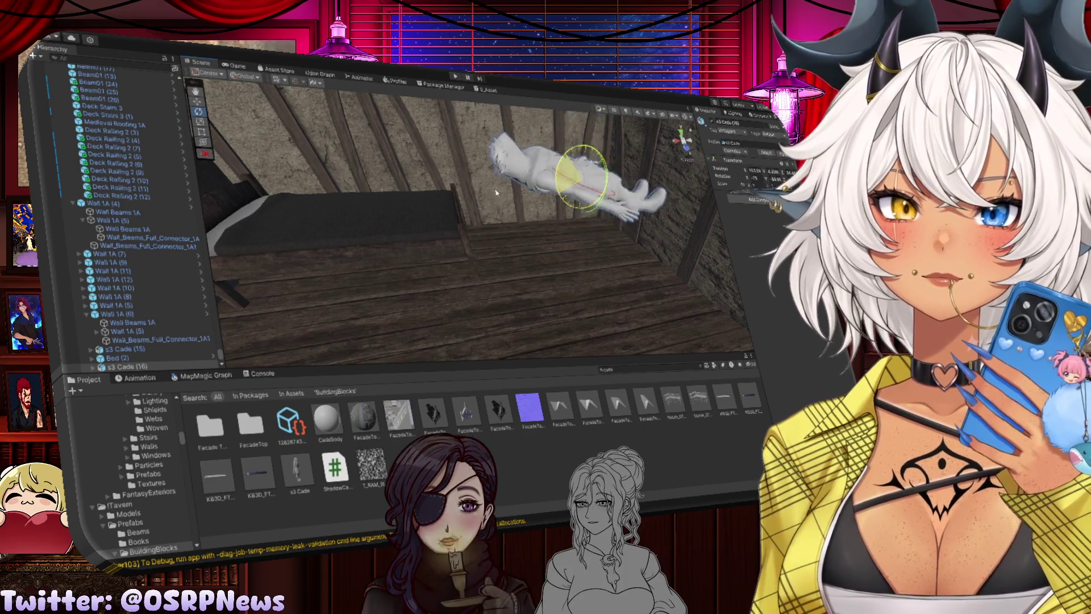
pyautogui.moveTo(577, 176); pyautogui.dragTo(397, 276)
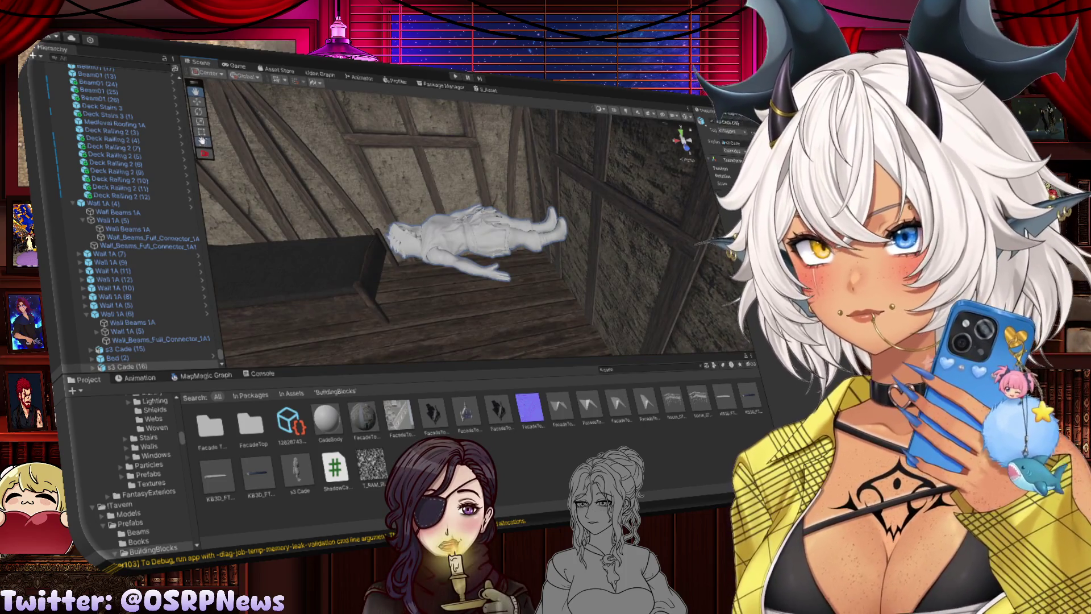
pyautogui.click(202, 140)
pyautogui.moveTo(478, 233)
pyautogui.mouseDown()
pyautogui.moveTo(252, 233)
pyautogui.moveTo(327, 236)
pyautogui.mouseUp()
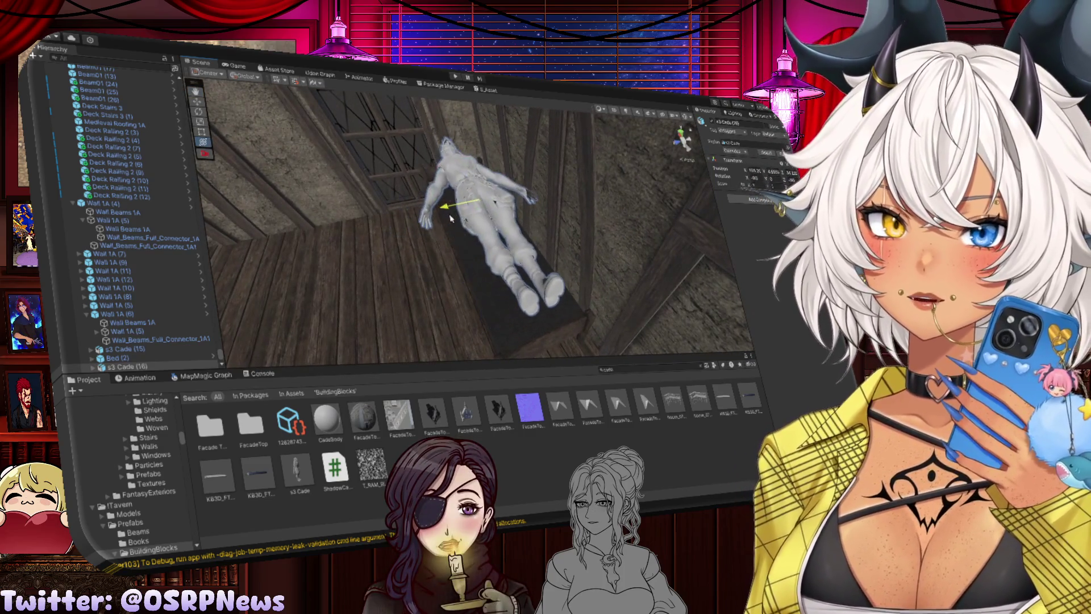
# Move the bed toward the camera and slide it slightly along its length
pyautogui.moveTo(472, 164); pyautogui.dragTo(603, 233)
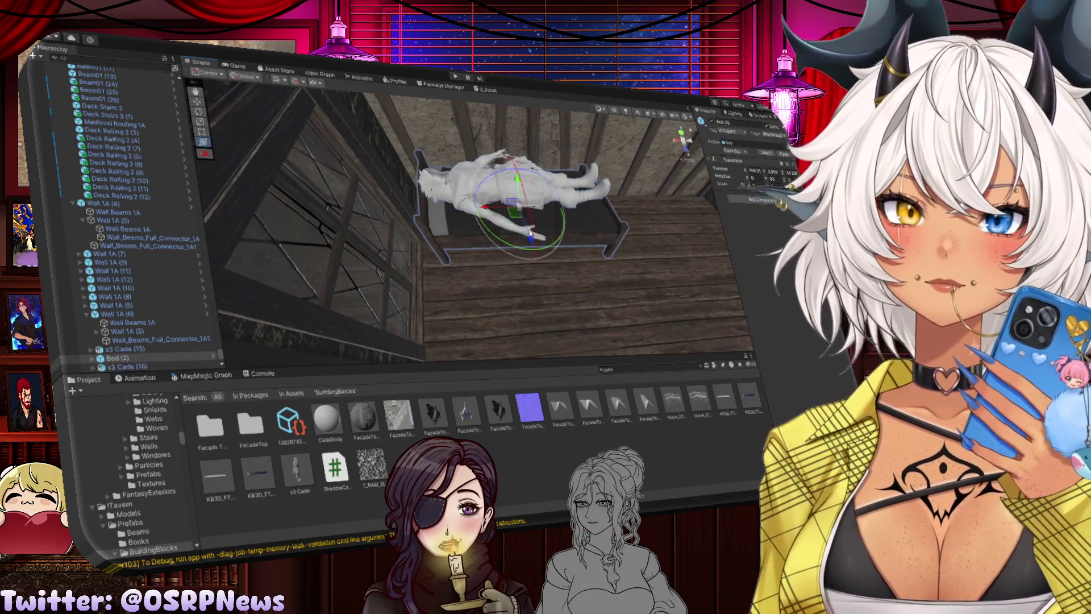
pyautogui.moveTo(492, 211)
pyautogui.mouseDown()
pyautogui.moveTo(508, 205)
pyautogui.moveTo(469, 193)
pyautogui.mouseUp()
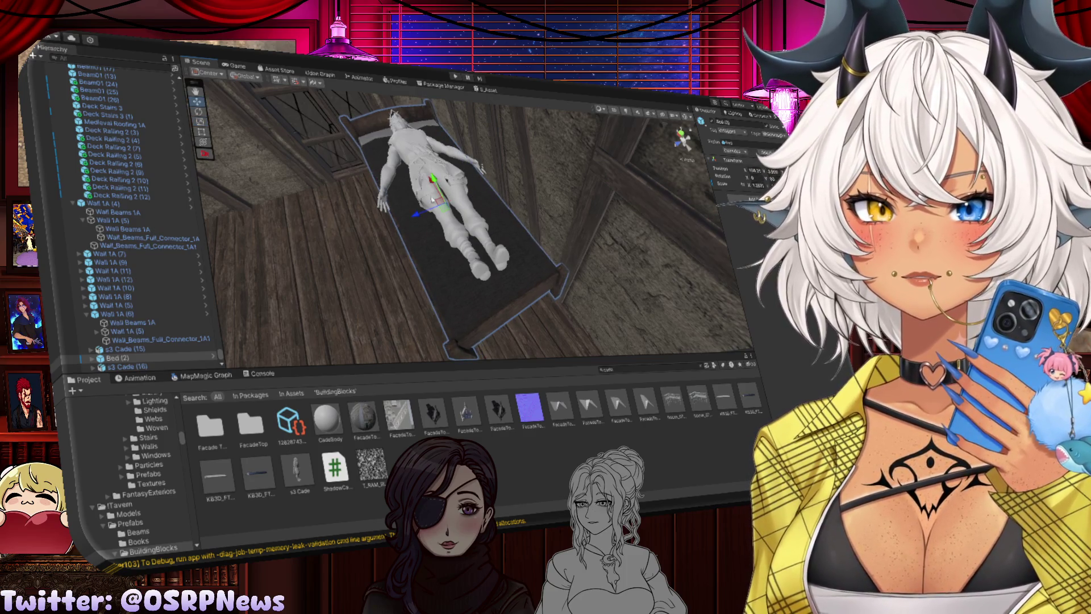
pyautogui.moveTo(413, 216); pyautogui.dragTo(500, 186)
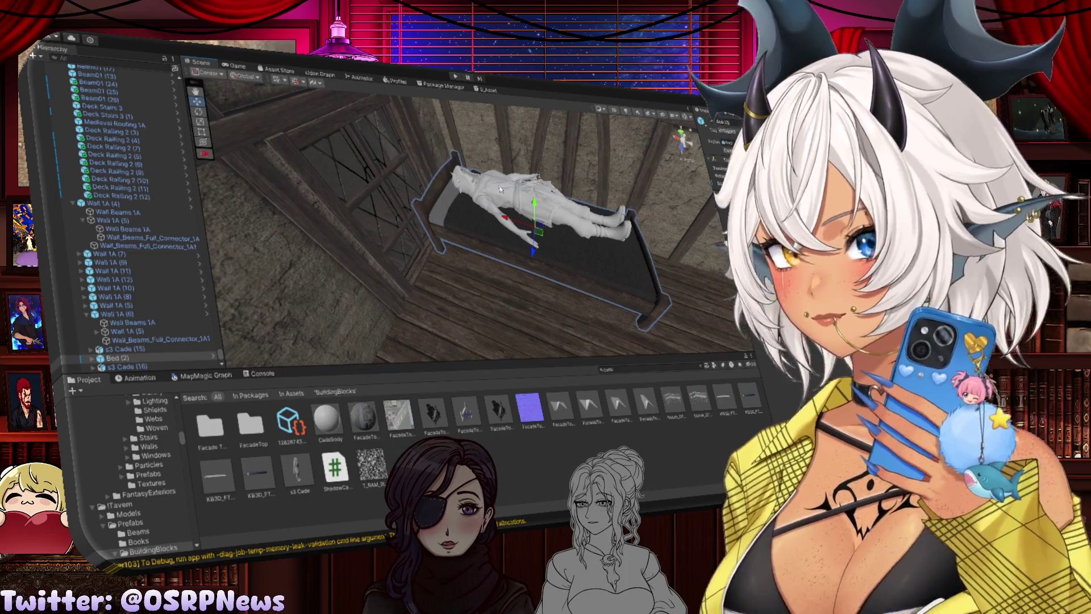
pyautogui.moveTo(459, 202)
pyautogui.mouseDown()
pyautogui.moveTo(591, 233)
pyautogui.moveTo(602, 188)
pyautogui.moveTo(568, 224)
pyautogui.moveTo(334, 197)
pyautogui.moveTo(389, 266)
pyautogui.moveTo(354, 257)
pyautogui.moveTo(455, 185)
pyautogui.mouseUp()
pyautogui.moveTo(500, 226)
pyautogui.mouseDown()
pyautogui.moveTo(420, 226)
pyautogui.moveTo(529, 235)
pyautogui.moveTo(568, 214)
pyautogui.moveTo(512, 188)
pyautogui.moveTo(546, 197)
pyautogui.moveTo(430, 197)
pyautogui.mouseUp()
pyautogui.click(575, 211)
# Slide Bed (2) out from under the lying figure
pyautogui.click(493, 176)
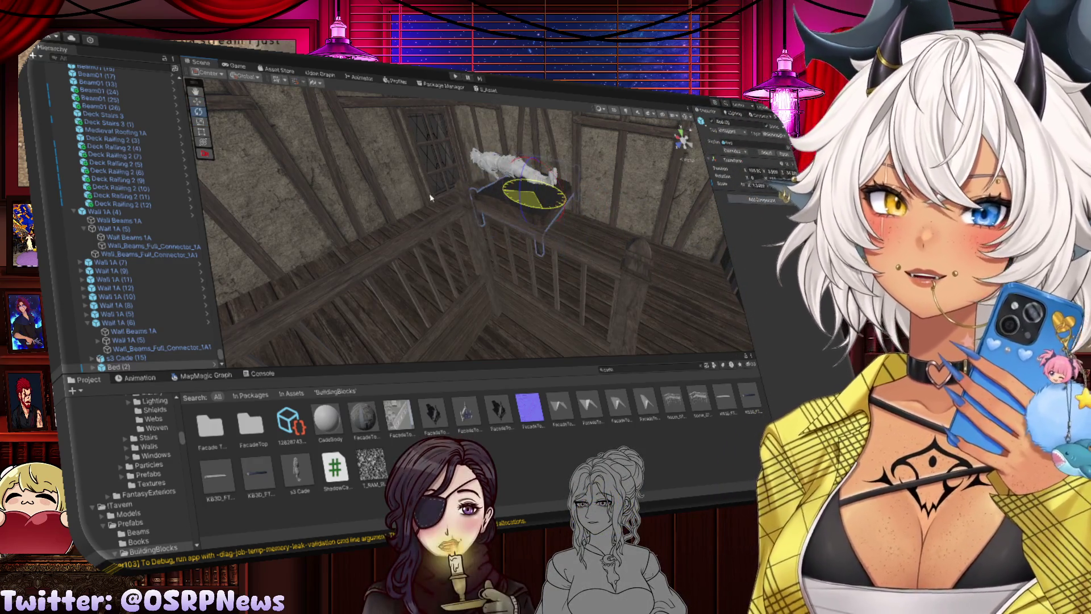
pyautogui.moveTo(536, 210); pyautogui.dragTo(530, 185)
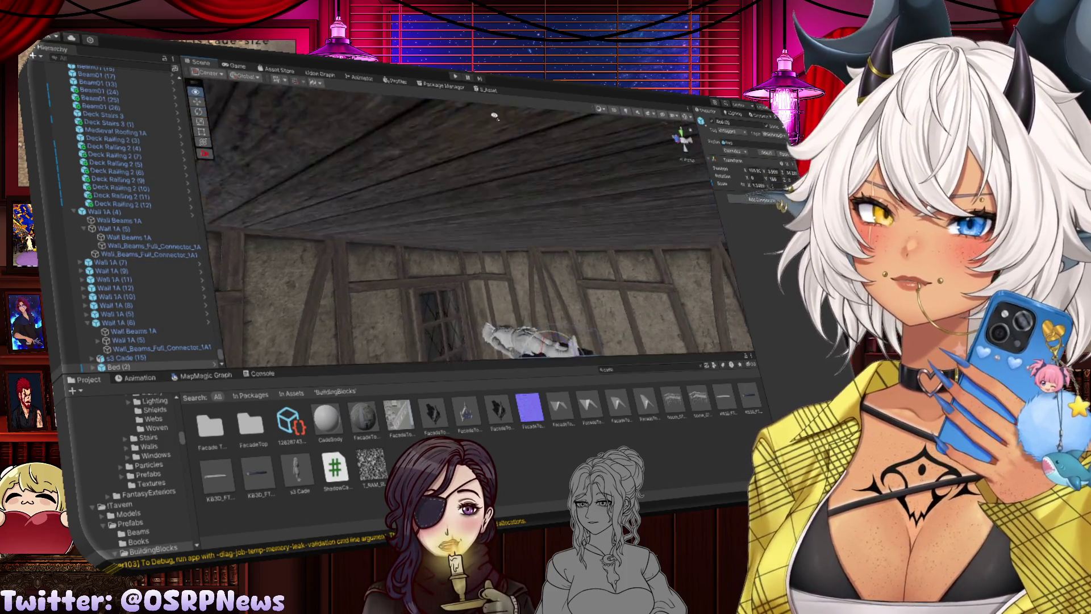
pyautogui.moveTo(531, 186); pyautogui.dragTo(512, 208)
pyautogui.press('w')
pyautogui.moveTo(452, 190); pyautogui.dragTo(414, 183)
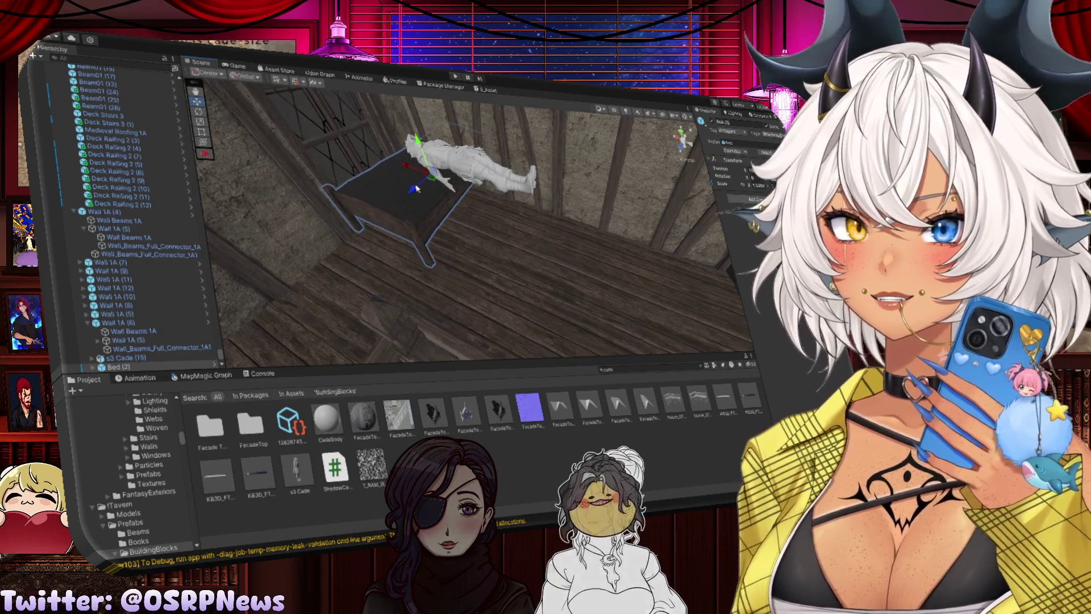
pyautogui.moveTo(416, 185)
pyautogui.mouseDown()
pyautogui.moveTo(382, 208)
pyautogui.moveTo(591, 239)
pyautogui.mouseUp()
# Rotate Bed (2) and shift it sideways against the balcony railing
pyautogui.press('e')
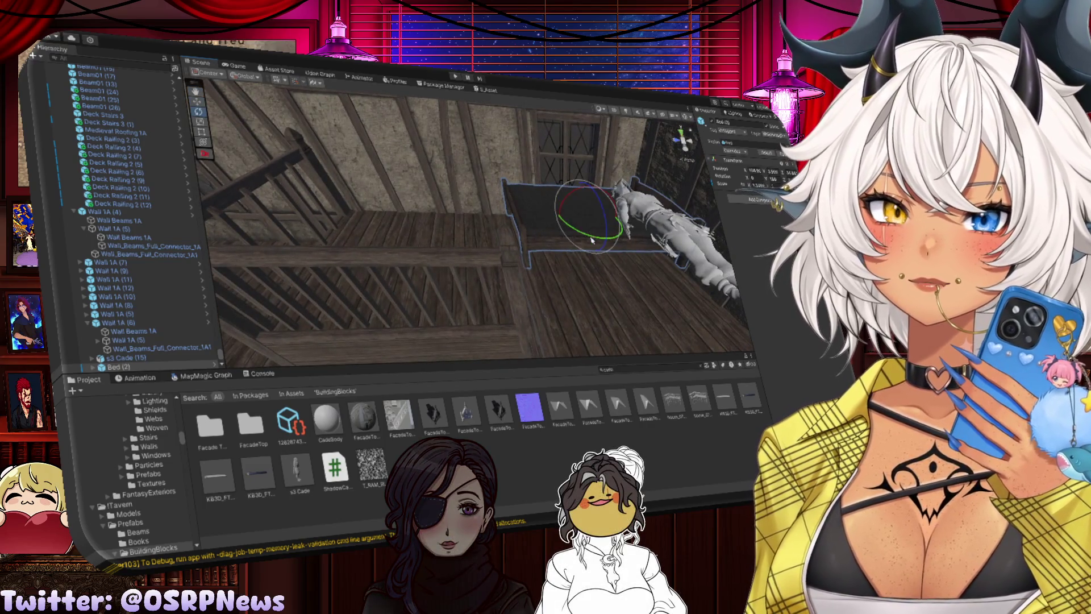
pyautogui.moveTo(435, 213)
pyautogui.mouseDown()
pyautogui.moveTo(520, 219)
pyautogui.moveTo(370, 212)
pyautogui.mouseUp()
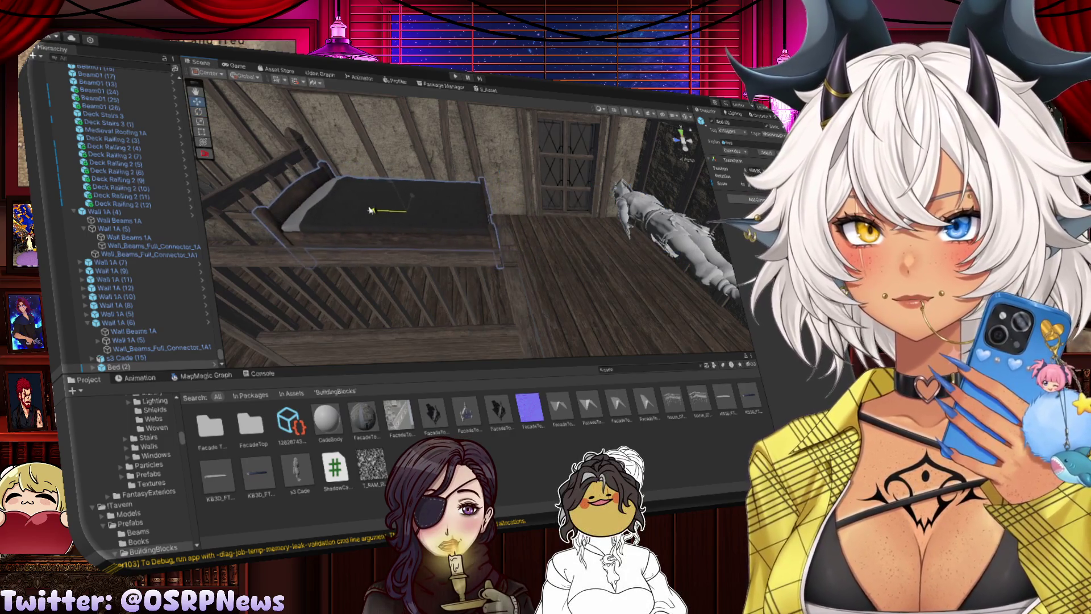
pyautogui.moveTo(529, 151)
pyautogui.mouseDown()
pyautogui.moveTo(517, 170)
pyautogui.moveTo(525, 190)
pyautogui.moveTo(554, 224)
pyautogui.moveTo(572, 222)
pyautogui.moveTo(544, 220)
pyautogui.mouseUp()
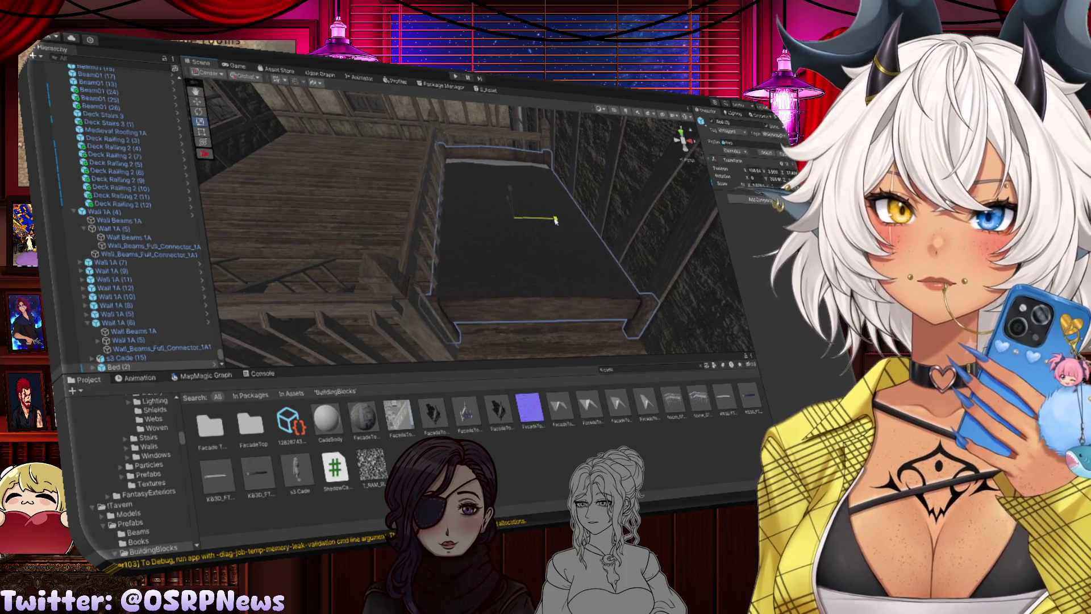
pyautogui.moveTo(556, 221)
pyautogui.mouseDown()
pyautogui.moveTo(496, 182)
pyautogui.moveTo(452, 175)
pyautogui.mouseUp()
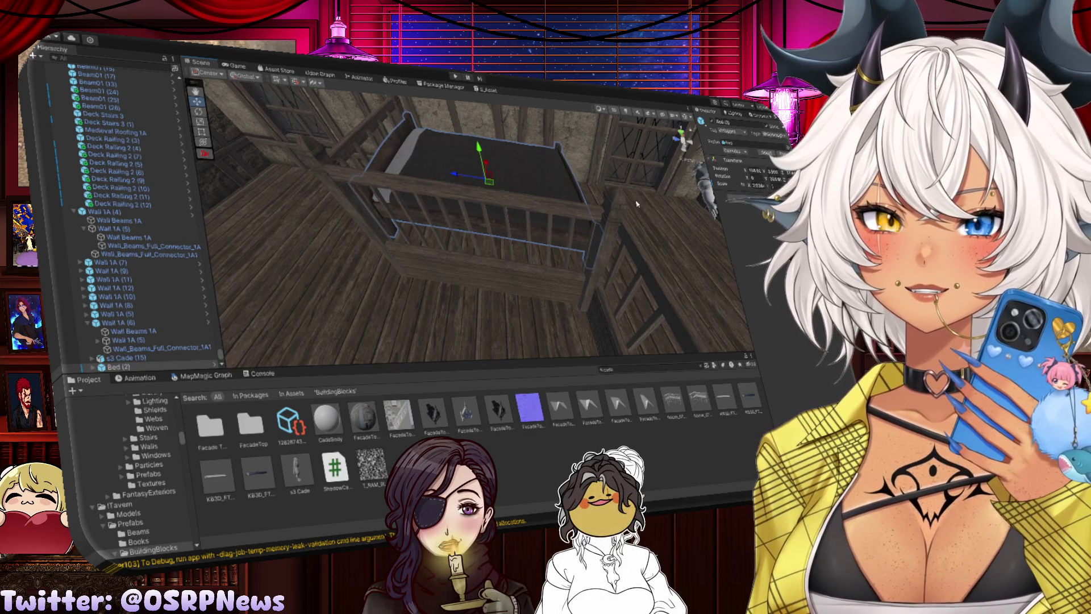
pyautogui.click(637, 203)
pyautogui.moveTo(638, 204); pyautogui.dragTo(484, 175)
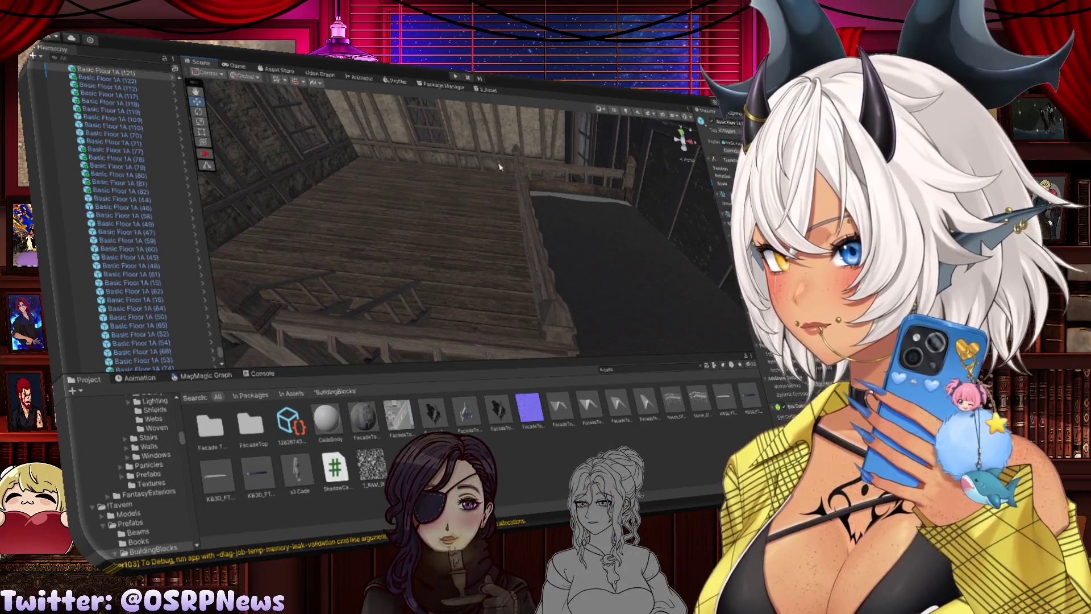
pyautogui.moveTo(500, 166)
pyautogui.mouseDown()
pyautogui.moveTo(453, 185)
pyautogui.moveTo(392, 144)
pyautogui.moveTo(366, 78)
pyautogui.moveTo(358, 231)
pyautogui.moveTo(579, 147)
pyautogui.moveTo(654, 151)
pyautogui.mouseUp()
pyautogui.moveTo(593, 187)
pyautogui.mouseDown()
pyautogui.moveTo(518, 200)
pyautogui.moveTo(598, 169)
pyautogui.mouseUp()
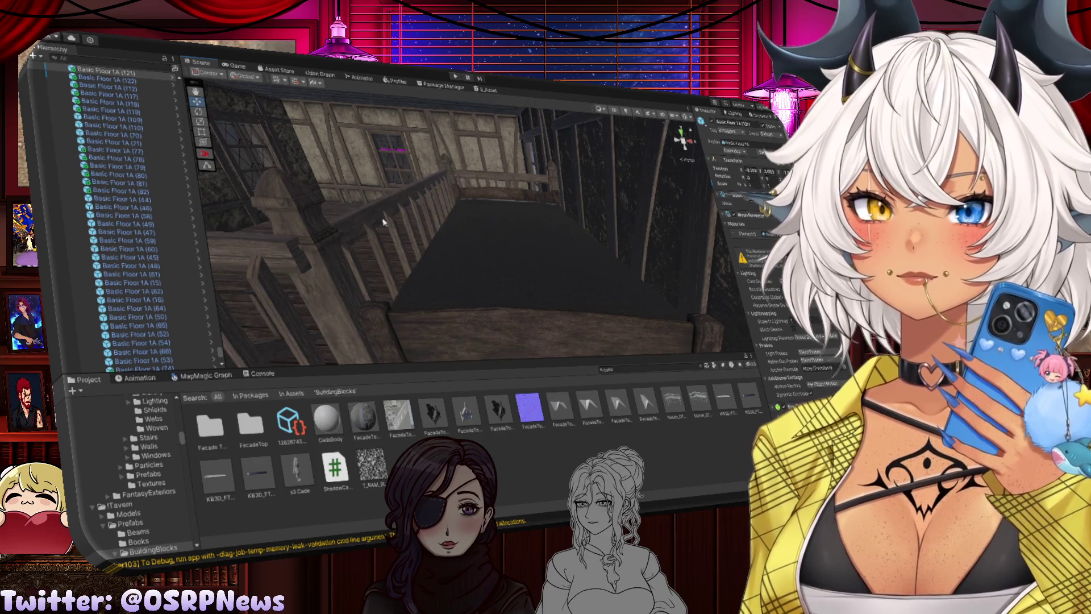
pyautogui.moveTo(385, 222); pyautogui.dragTo(573, 237)
pyautogui.moveTo(582, 285); pyautogui.dragTo(701, 302)
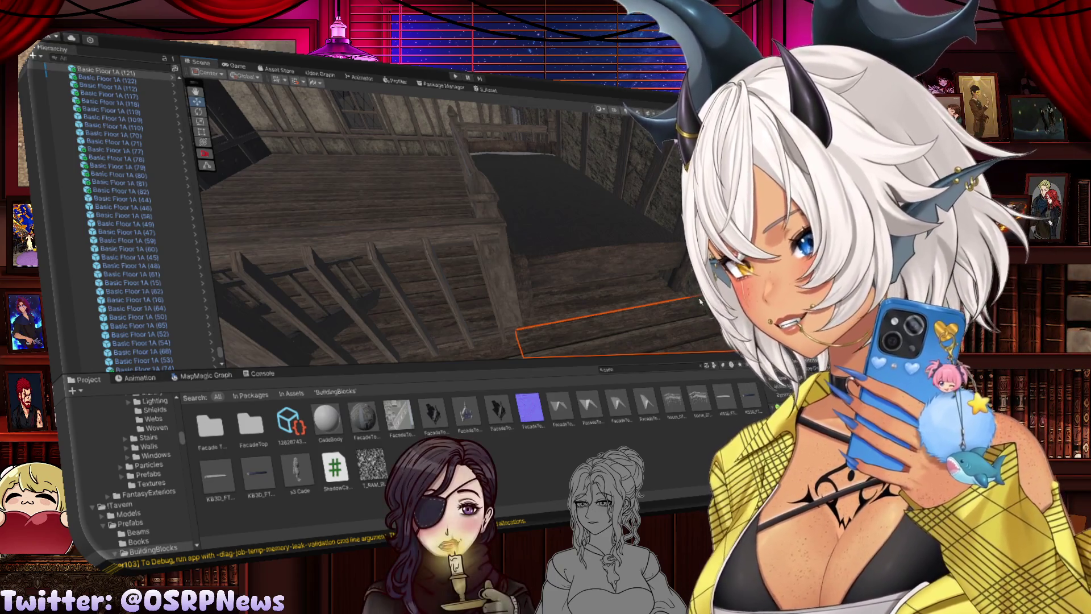
pyautogui.moveTo(700, 301)
pyautogui.mouseDown()
pyautogui.moveTo(536, 250)
pyautogui.moveTo(571, 263)
pyautogui.mouseUp()
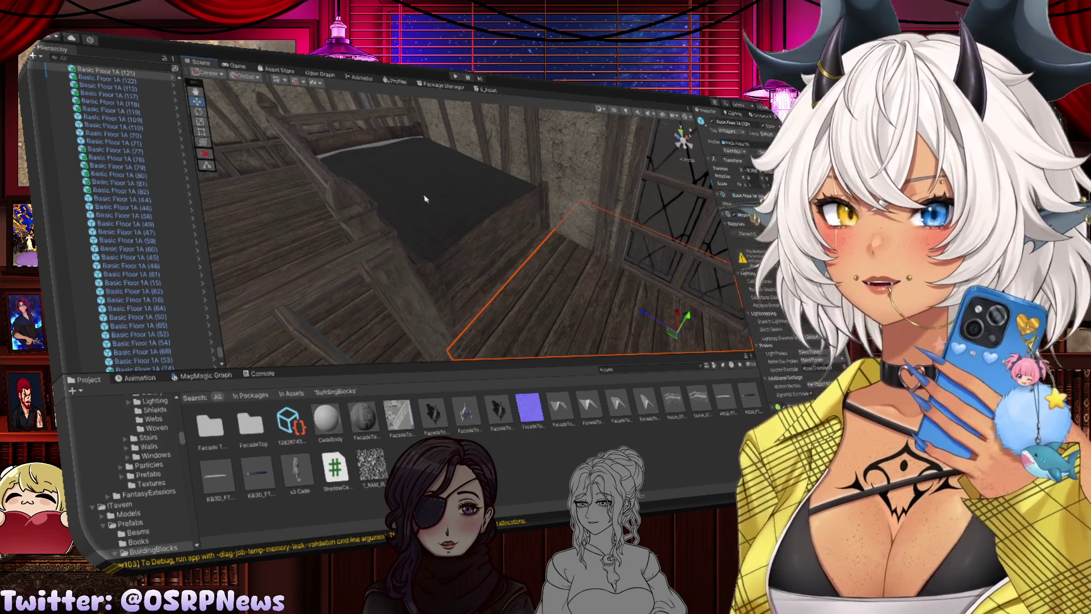
pyautogui.scroll(-10, 571, 263)
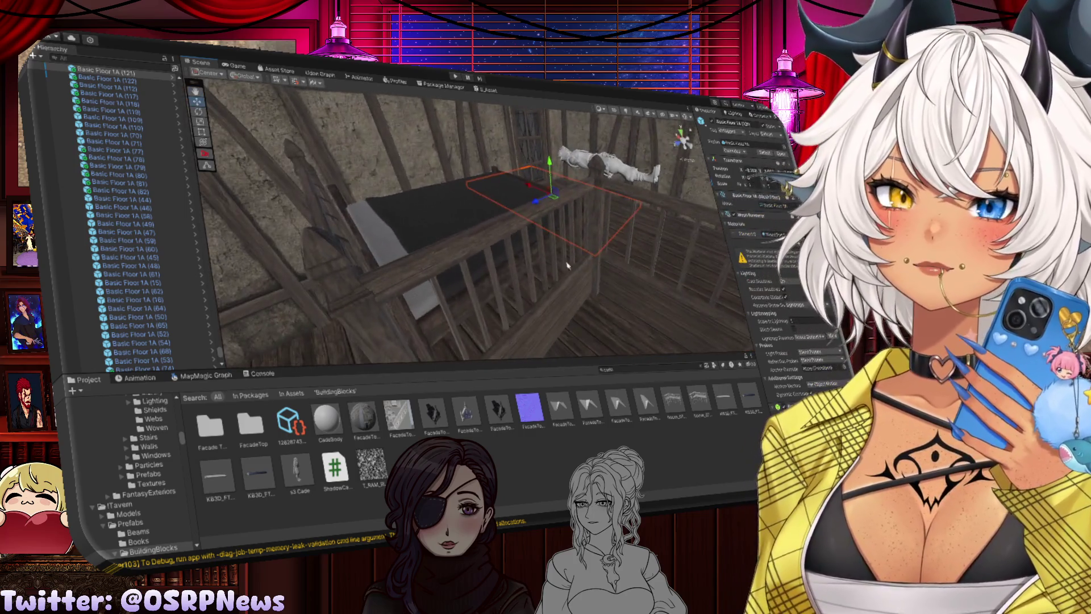
pyautogui.moveTo(567, 265)
pyautogui.mouseDown()
pyautogui.moveTo(341, 248)
pyautogui.moveTo(445, 257)
pyautogui.mouseUp()
# Rotate Bed (3) and slide it slightly left against the side wall under the window
pyautogui.click(594, 232)
pyautogui.click(578, 211)
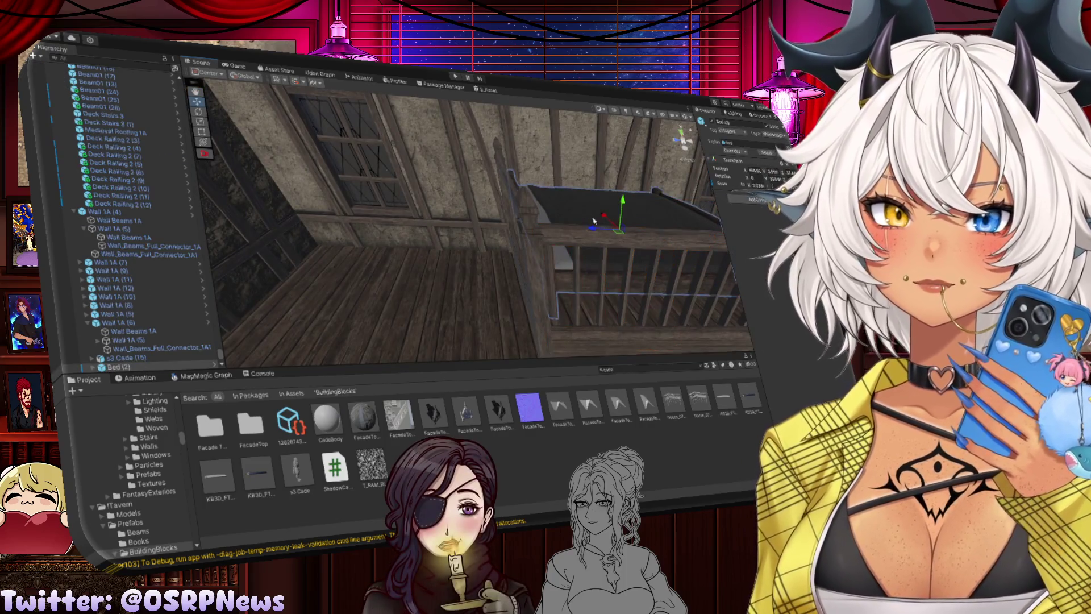
pyautogui.moveTo(578, 211)
pyautogui.mouseDown()
pyautogui.moveTo(511, 227)
pyautogui.moveTo(354, 214)
pyautogui.moveTo(364, 205)
pyautogui.moveTo(291, 242)
pyautogui.moveTo(221, 255)
pyautogui.moveTo(353, 193)
pyautogui.moveTo(390, 215)
pyautogui.moveTo(398, 239)
pyautogui.moveTo(472, 256)
pyautogui.moveTo(415, 217)
pyautogui.mouseUp()
pyautogui.press('e')
pyautogui.press('w')
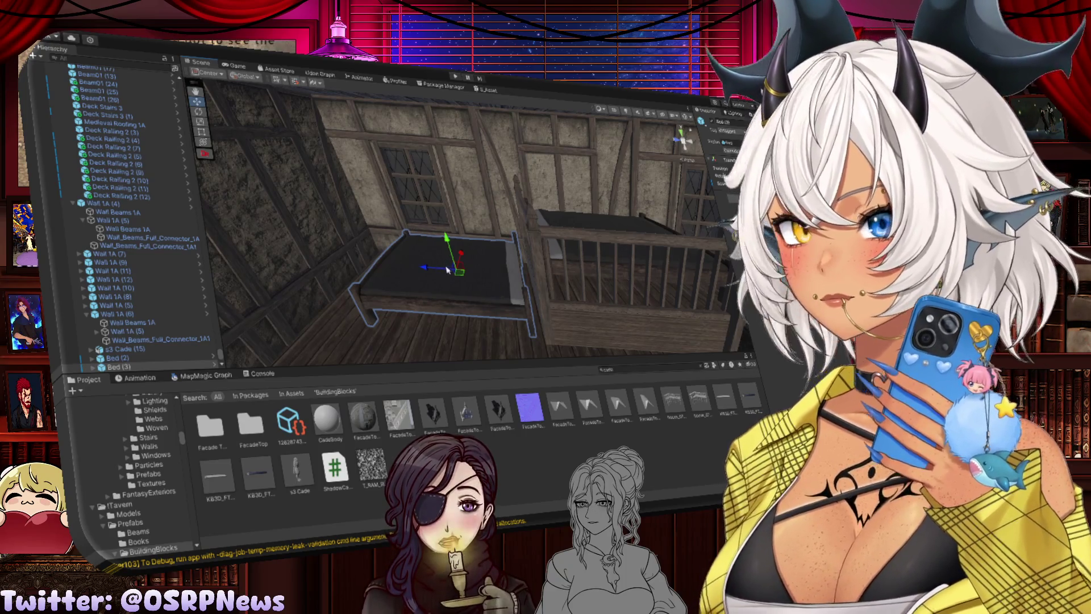
pyautogui.moveTo(447, 271)
pyautogui.mouseDown()
pyautogui.moveTo(427, 265)
pyautogui.moveTo(463, 267)
pyautogui.moveTo(485, 244)
pyautogui.moveTo(395, 244)
pyautogui.moveTo(430, 238)
pyautogui.moveTo(424, 250)
pyautogui.mouseUp()
pyautogui.press('e')
pyautogui.press('w')
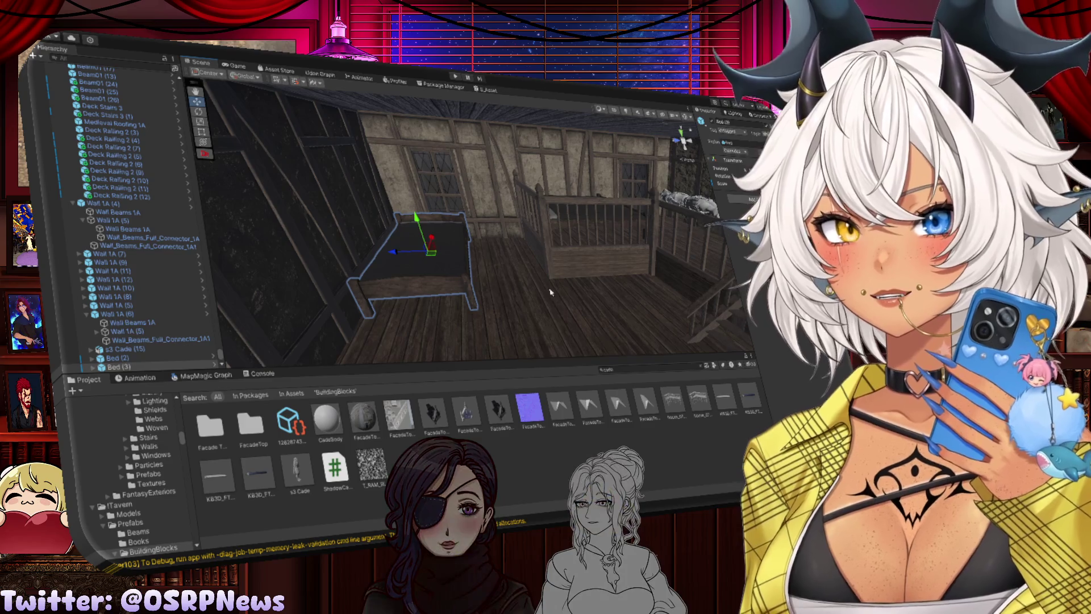
pyautogui.click(537, 279)
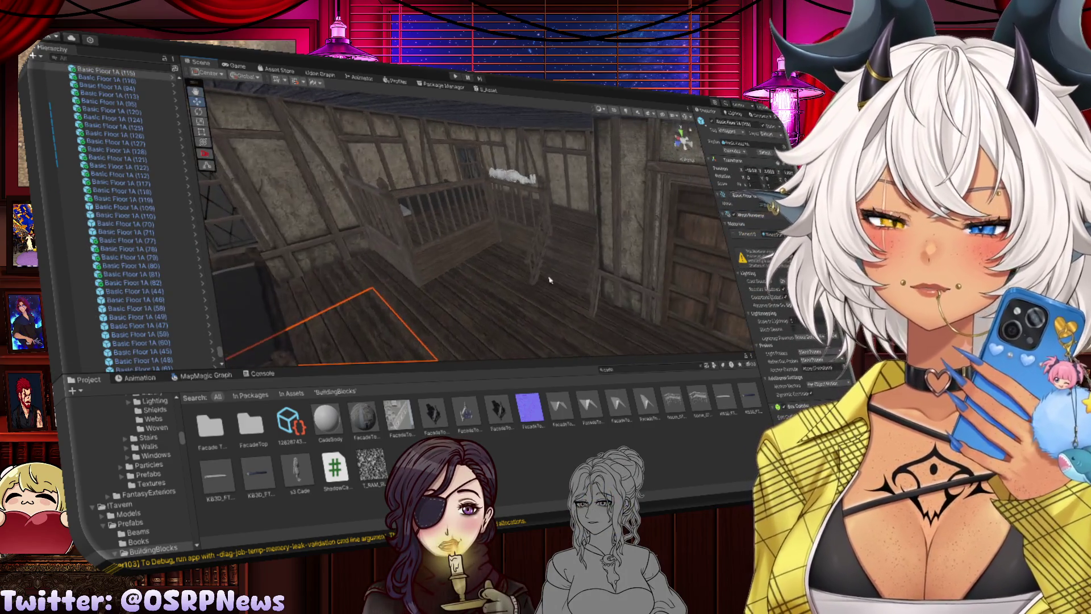
pyautogui.press('f')
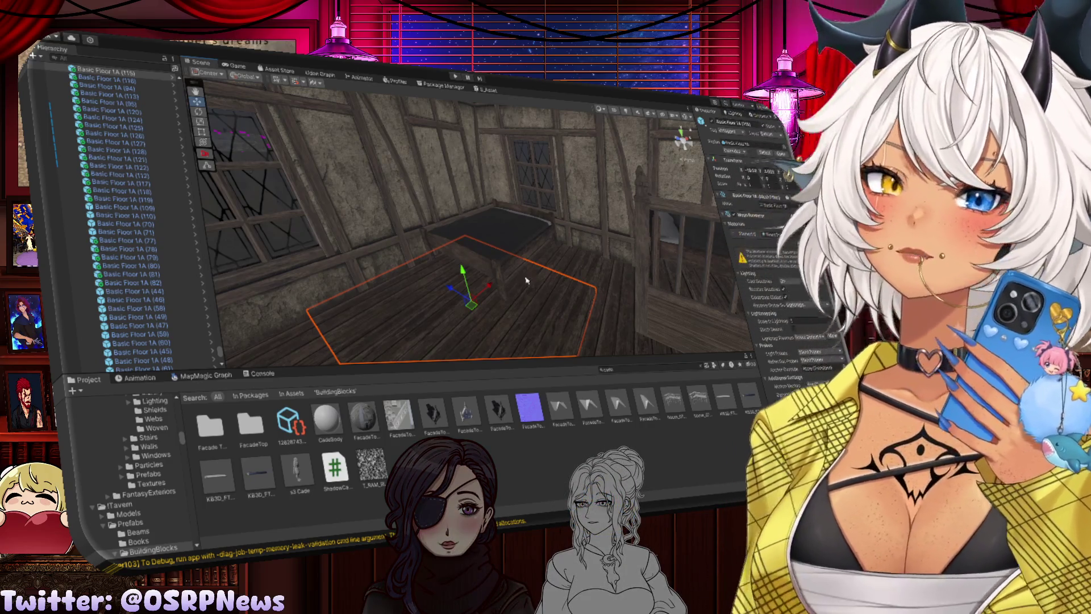
pyautogui.click(554, 262)
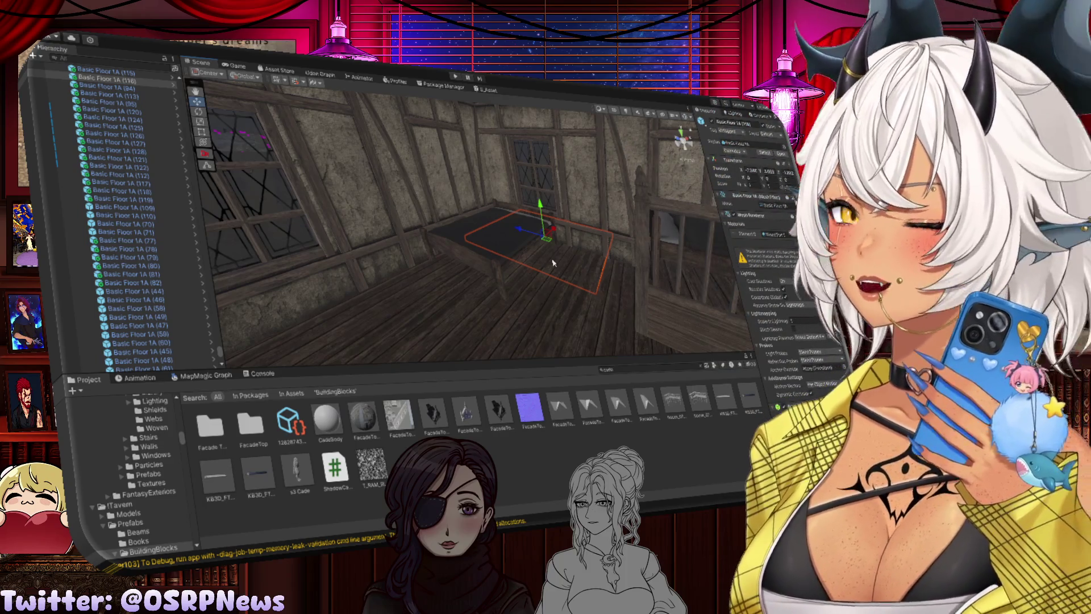
pyautogui.click(553, 263)
pyautogui.press('f')
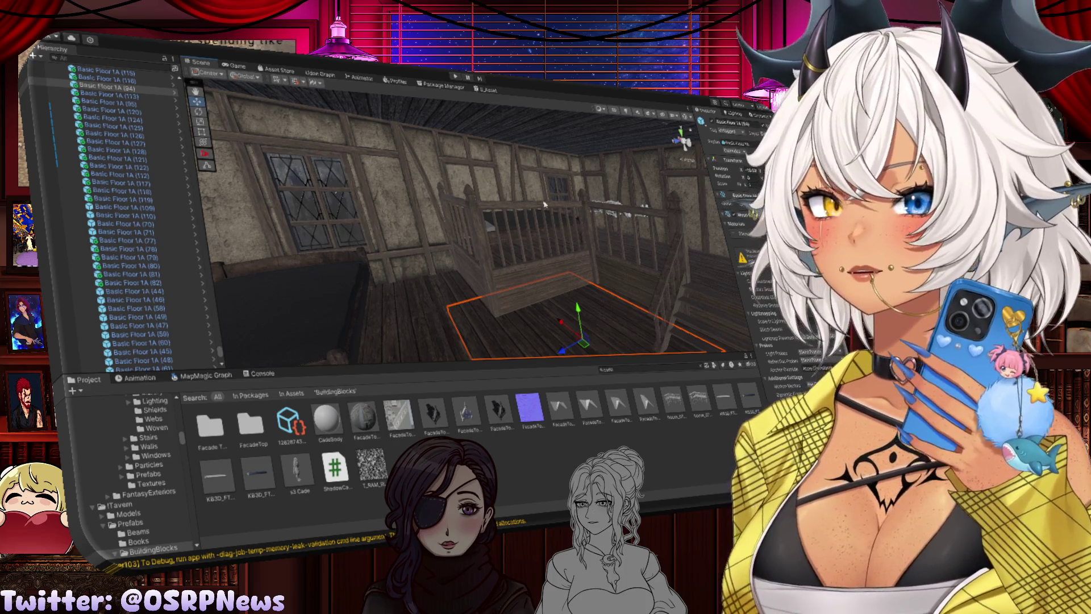
pyautogui.click(443, 310)
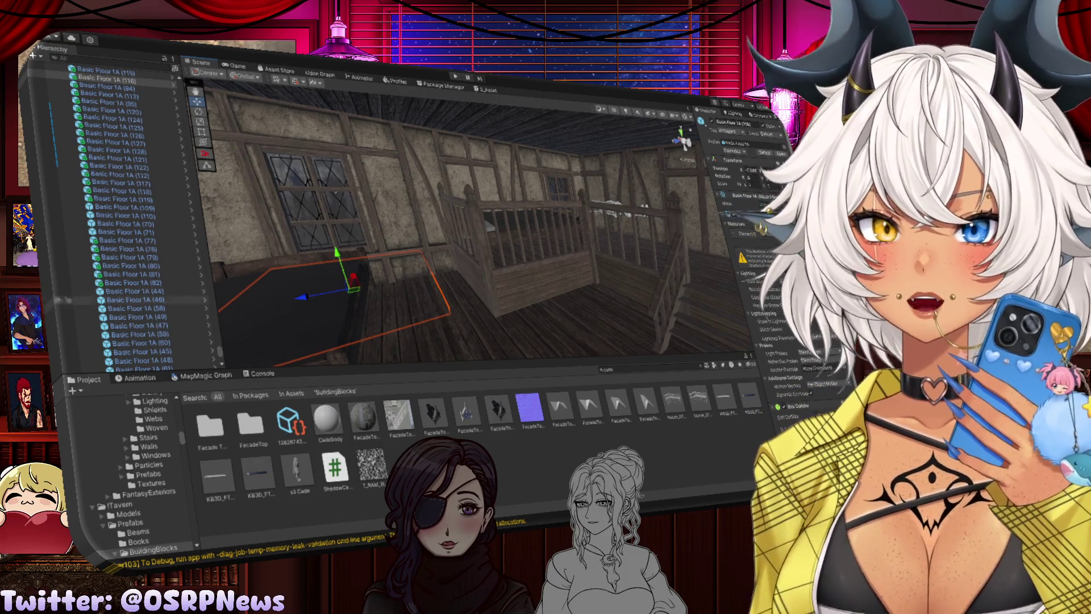
pyautogui.moveTo(568, 284)
pyautogui.mouseDown()
pyautogui.moveTo(644, 294)
pyautogui.moveTo(476, 264)
pyautogui.moveTo(540, 267)
pyautogui.moveTo(360, 295)
pyautogui.moveTo(519, 297)
pyautogui.moveTo(439, 241)
pyautogui.moveTo(432, 267)
pyautogui.moveTo(502, 274)
pyautogui.moveTo(404, 223)
pyautogui.mouseUp()
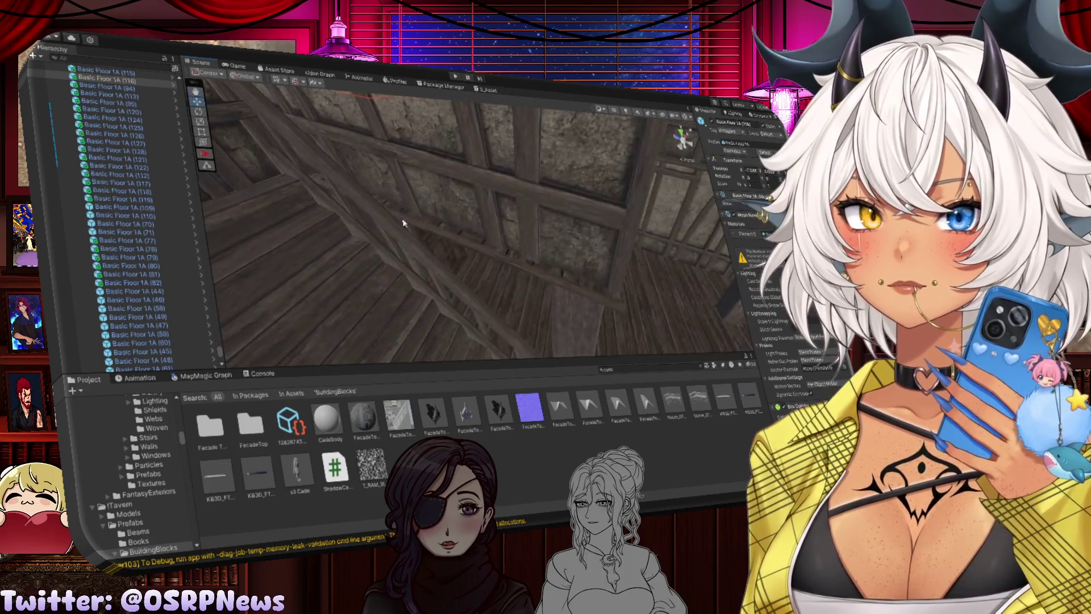
pyautogui.moveTo(540, 283)
pyautogui.mouseDown()
pyautogui.moveTo(460, 269)
pyautogui.moveTo(456, 192)
pyautogui.moveTo(477, 204)
pyautogui.moveTo(466, 227)
pyautogui.moveTo(483, 241)
pyautogui.moveTo(566, 250)
pyautogui.moveTo(622, 278)
pyautogui.mouseUp()
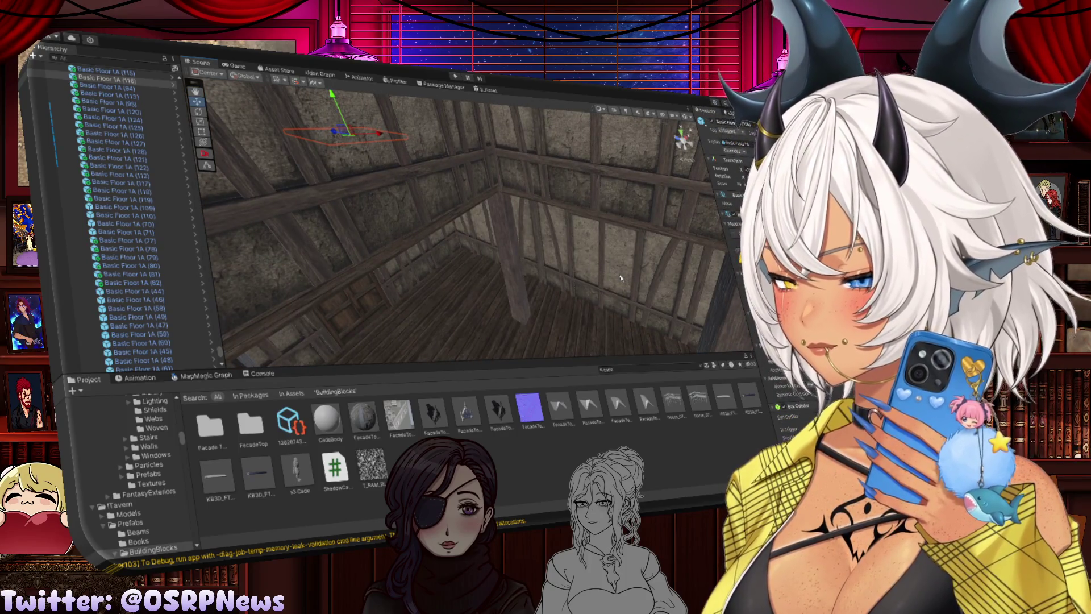
pyautogui.click(543, 264)
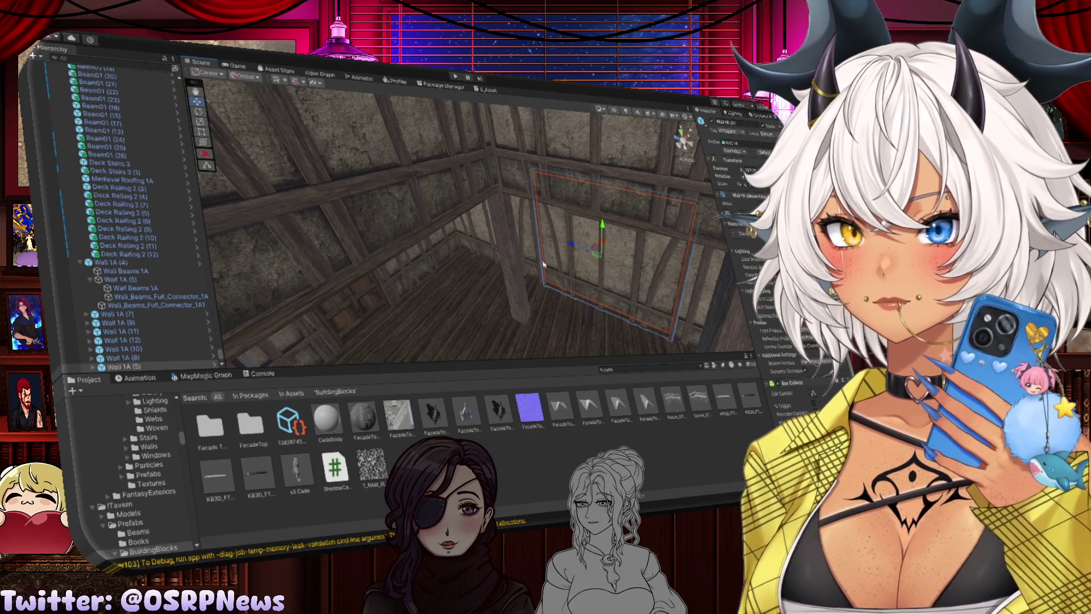
pyautogui.press('f')
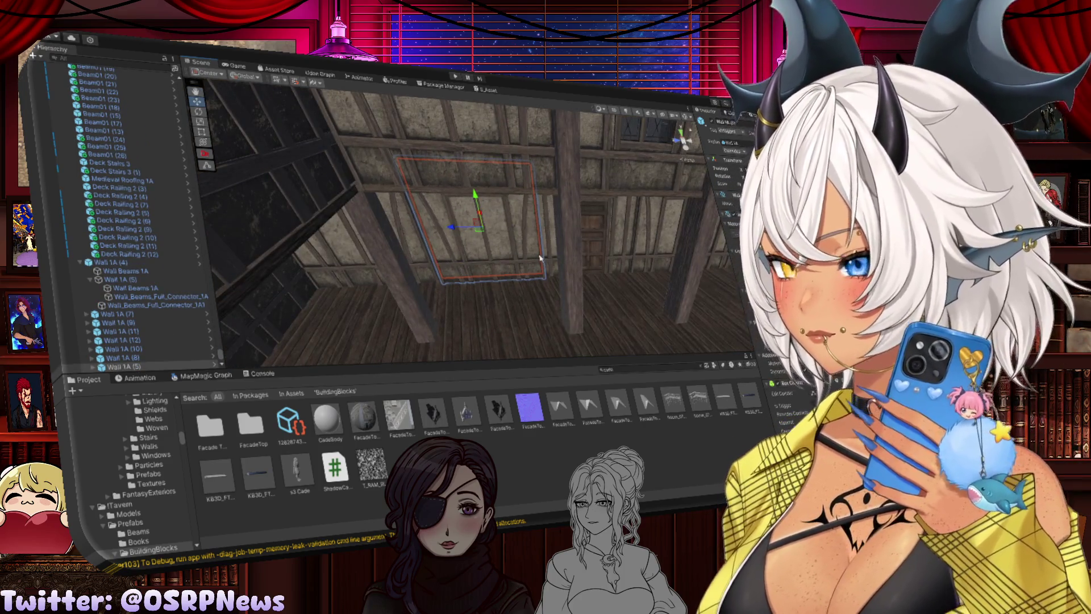
pyautogui.click(507, 294)
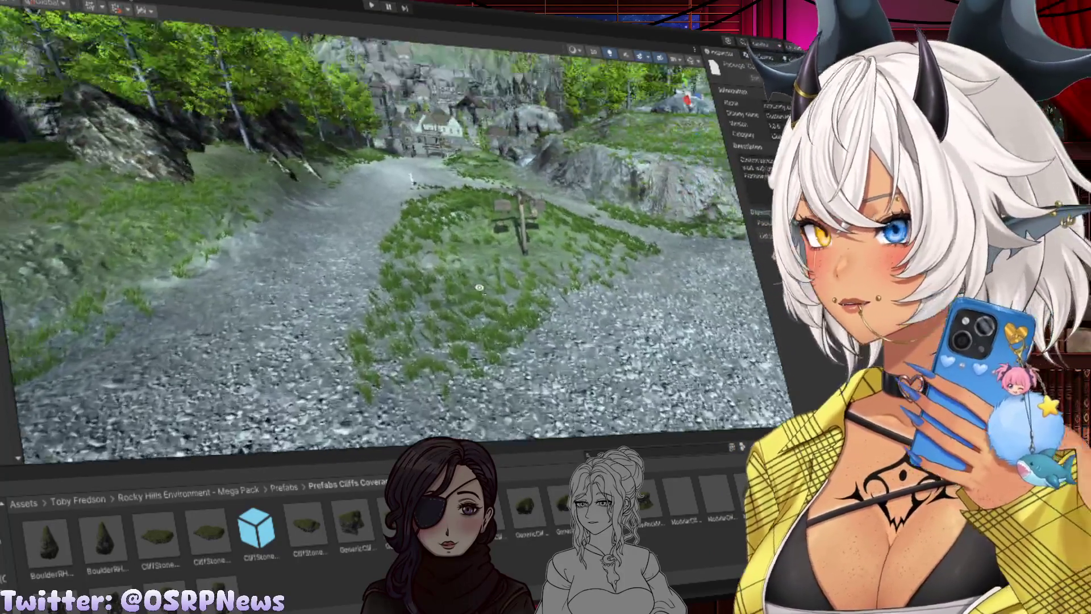
# Fly past the signpost and watchtower to the castle gate, along the bridge to the fountain square
pyautogui.press('w')
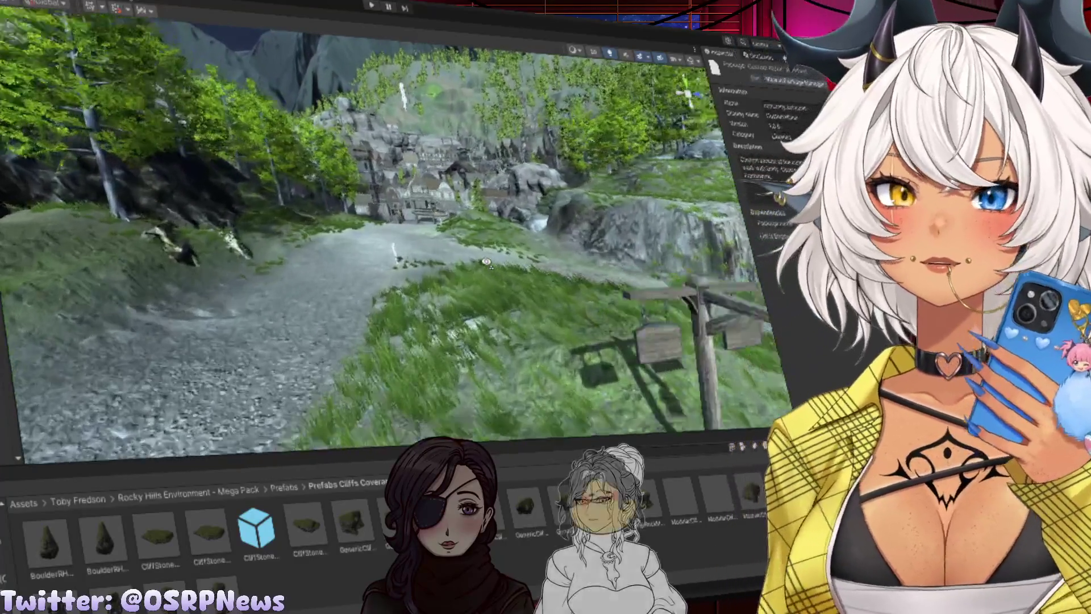
pyautogui.press('w')
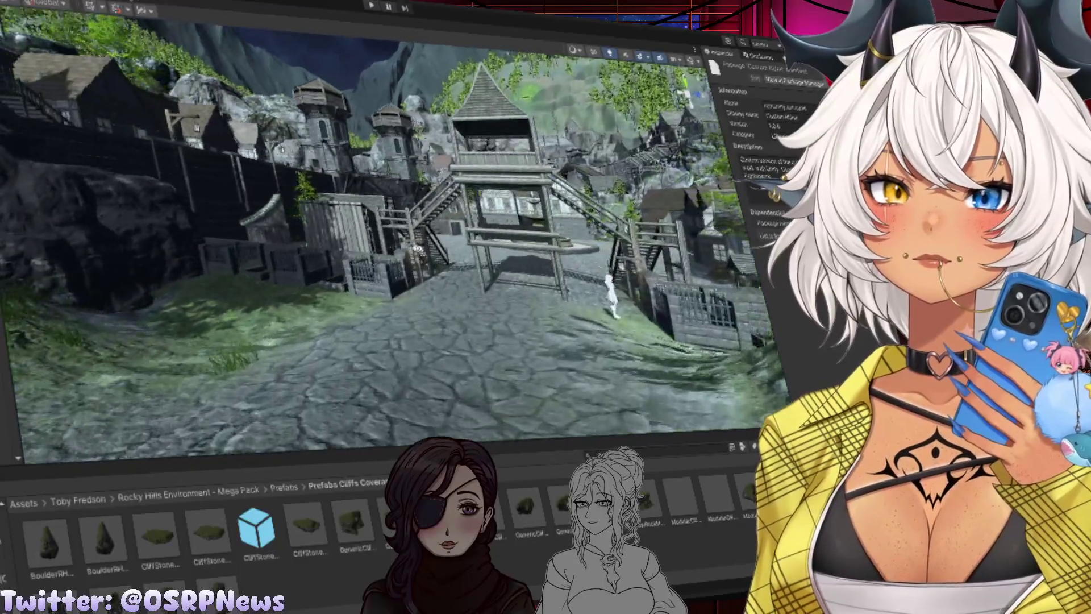
pyautogui.press('w')
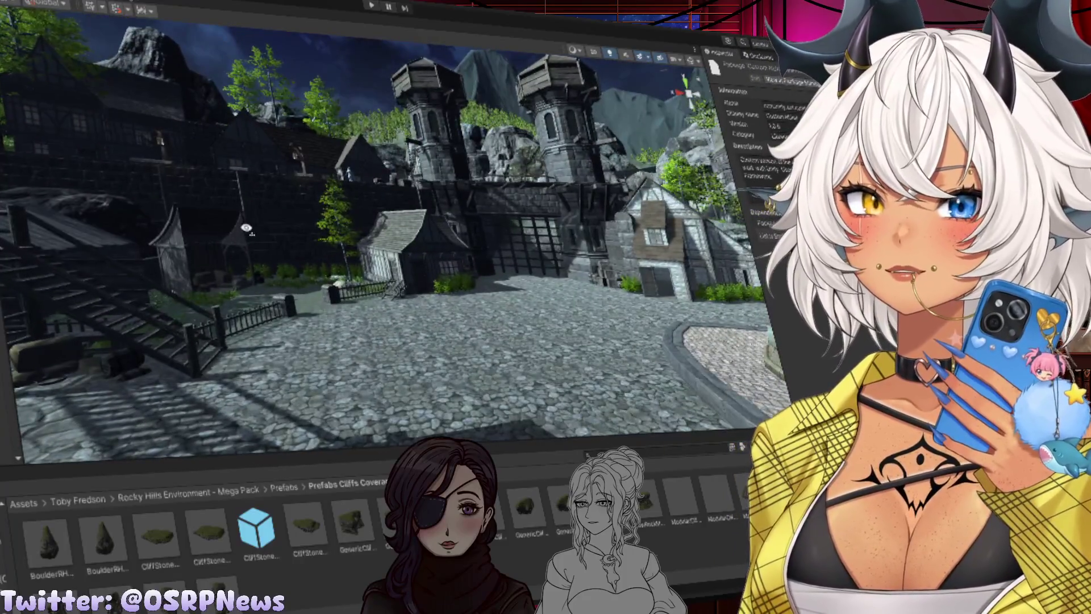
pyautogui.press('w')
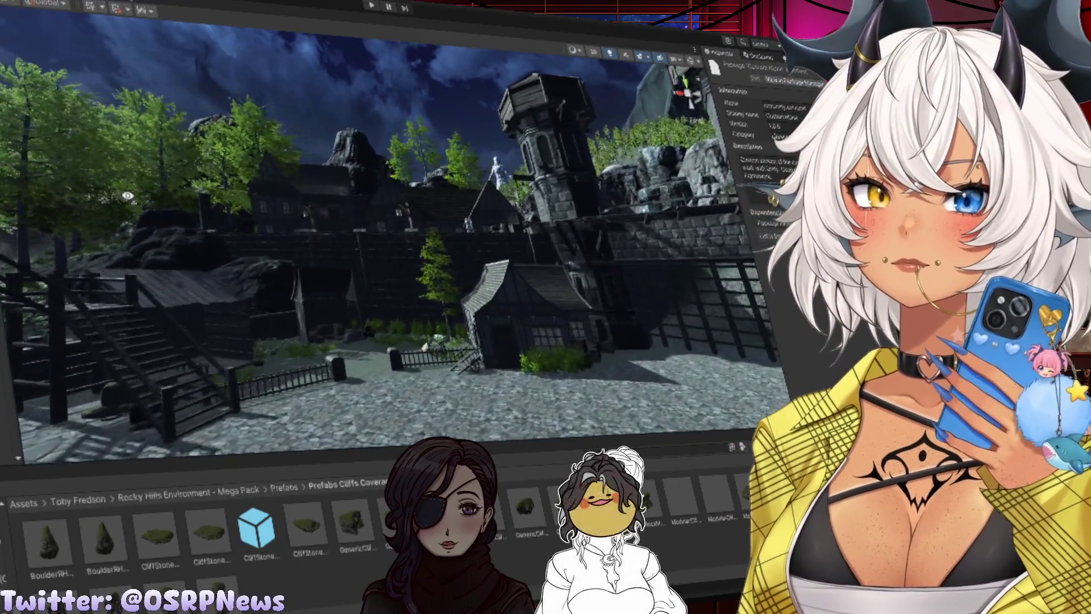
pyautogui.press('w')
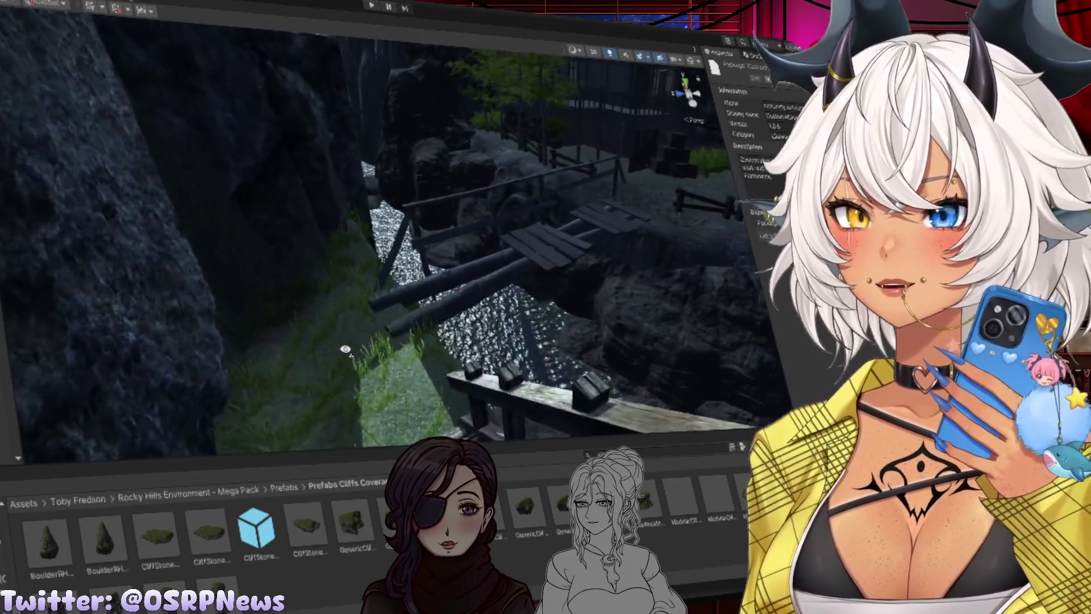
pyautogui.moveTo(345, 349); pyautogui.dragTo(517, 284)
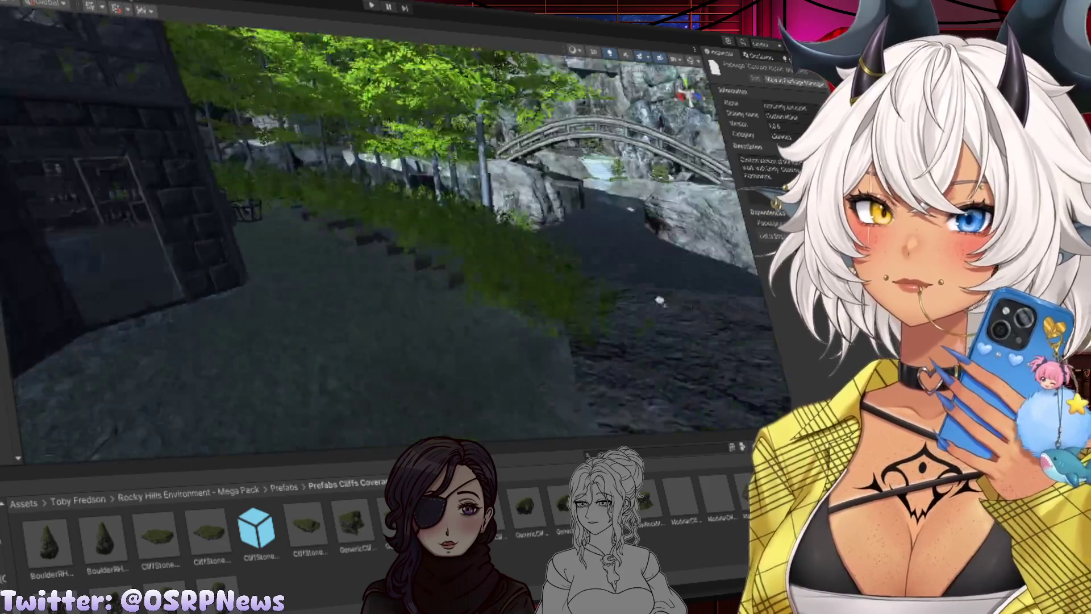
pyautogui.moveTo(660, 300)
pyautogui.mouseDown()
pyautogui.moveTo(757, 222)
pyautogui.moveTo(728, 199)
pyautogui.mouseUp()
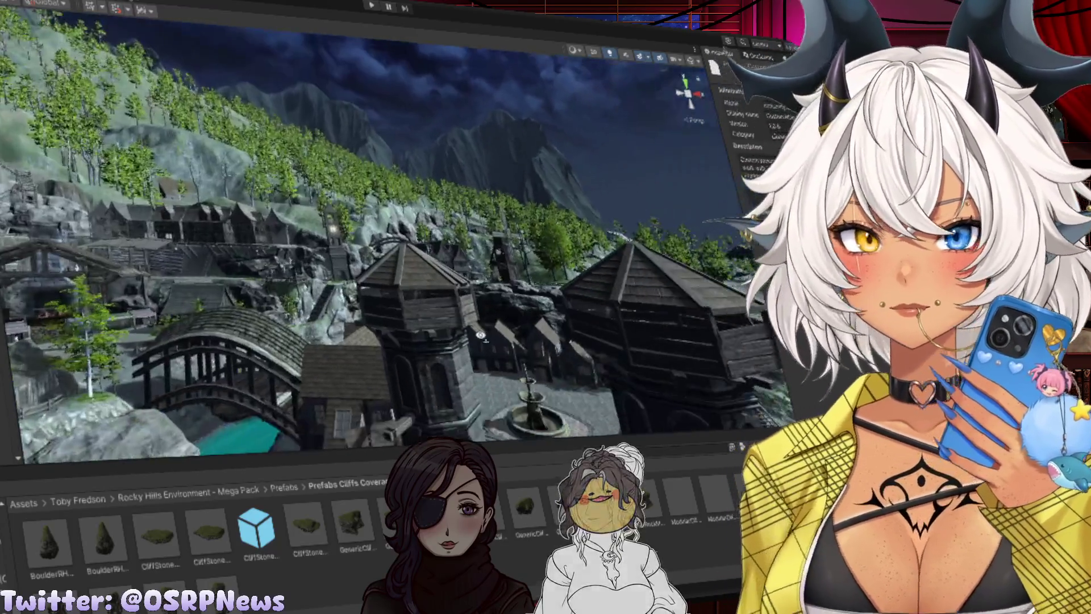
pyautogui.moveTo(480, 336)
pyautogui.mouseDown()
pyautogui.moveTo(368, 449)
pyautogui.moveTo(184, 406)
pyautogui.moveTo(212, 361)
pyautogui.moveTo(182, 251)
pyautogui.moveTo(210, 331)
pyautogui.moveTo(250, 356)
pyautogui.mouseUp()
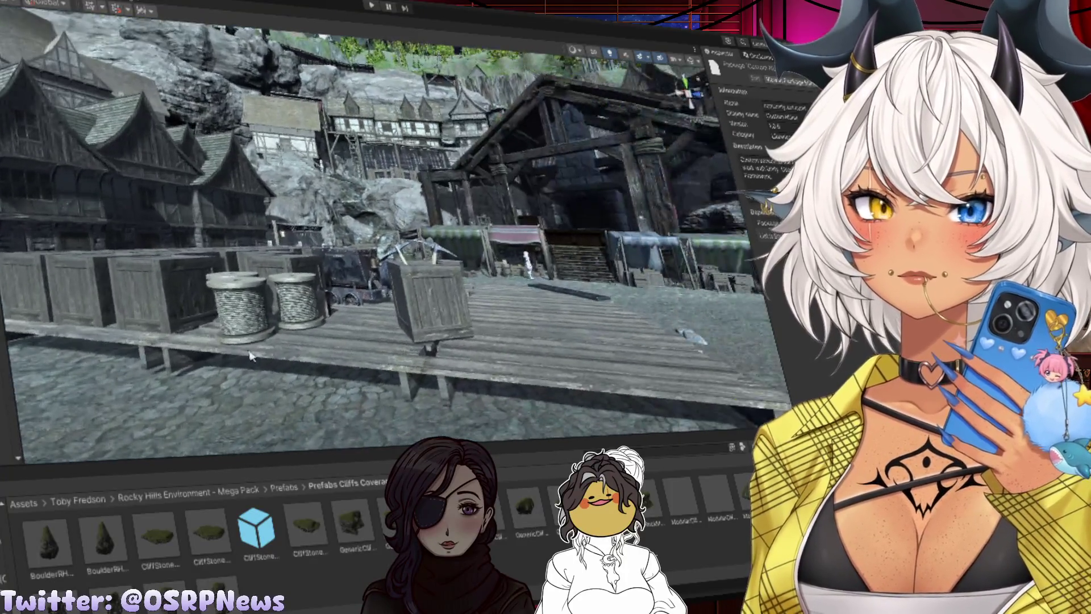
# Continue past the market, cliff, boardwalk houses and turquoise river toward the hillside
pyautogui.moveTo(397, 326)
pyautogui.mouseDown()
pyautogui.moveTo(658, 312)
pyautogui.moveTo(433, 299)
pyautogui.moveTo(420, 373)
pyautogui.moveTo(180, 339)
pyautogui.moveTo(273, 341)
pyautogui.mouseUp()
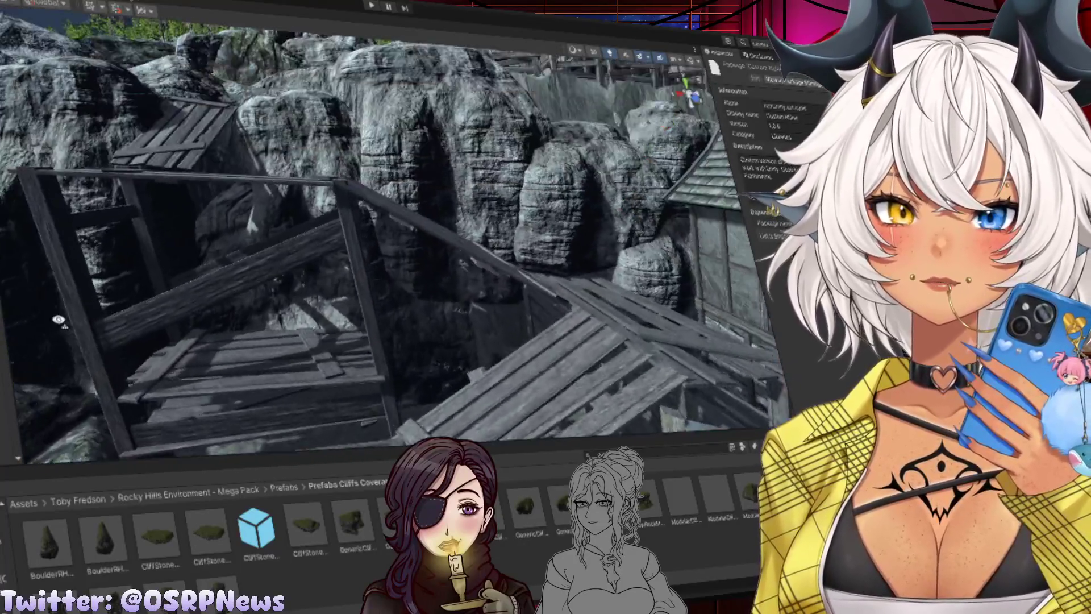
pyautogui.moveTo(59, 319); pyautogui.dragTo(385, 227)
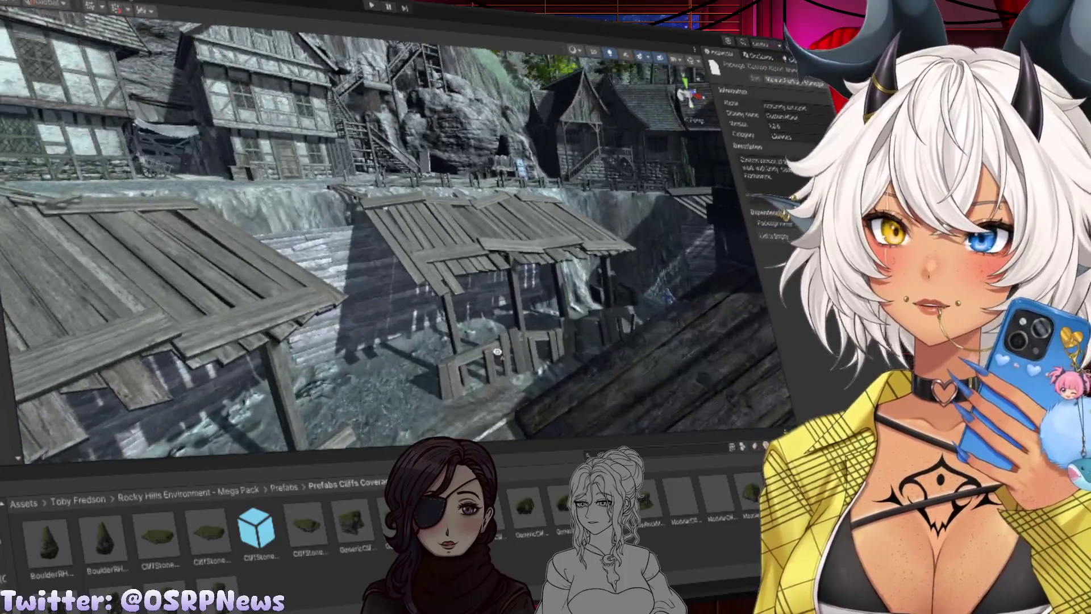
pyautogui.moveTo(497, 351); pyautogui.dragTo(363, 321)
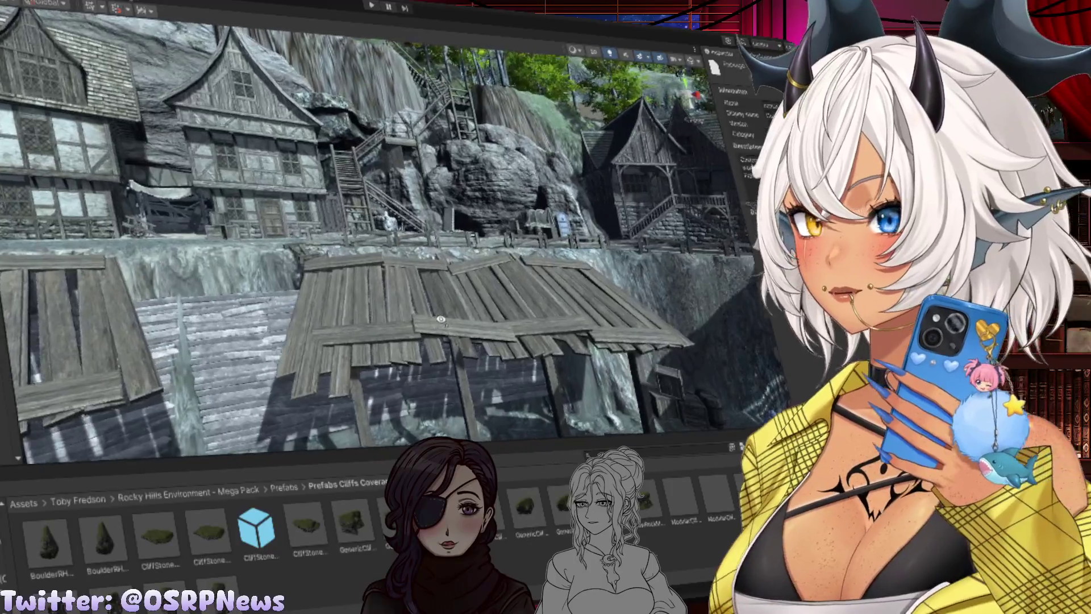
pyautogui.moveTo(442, 320)
pyautogui.mouseDown()
pyautogui.moveTo(525, 292)
pyautogui.moveTo(581, 308)
pyautogui.moveTo(647, 300)
pyautogui.moveTo(579, 349)
pyautogui.moveTo(499, 372)
pyautogui.mouseUp()
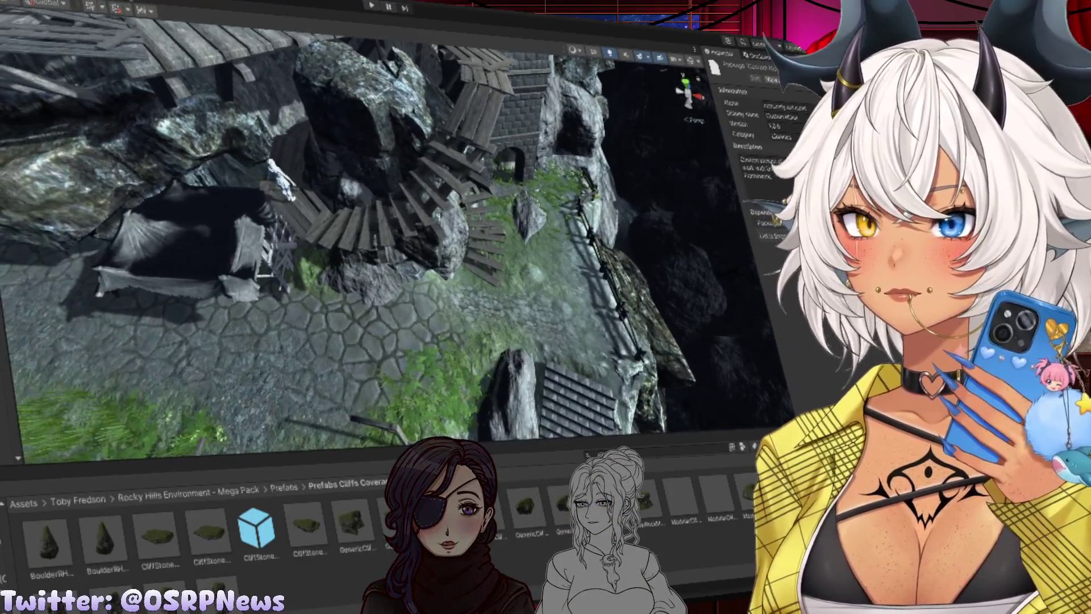
pyautogui.moveTo(561, 332); pyautogui.dragTo(561, 332)
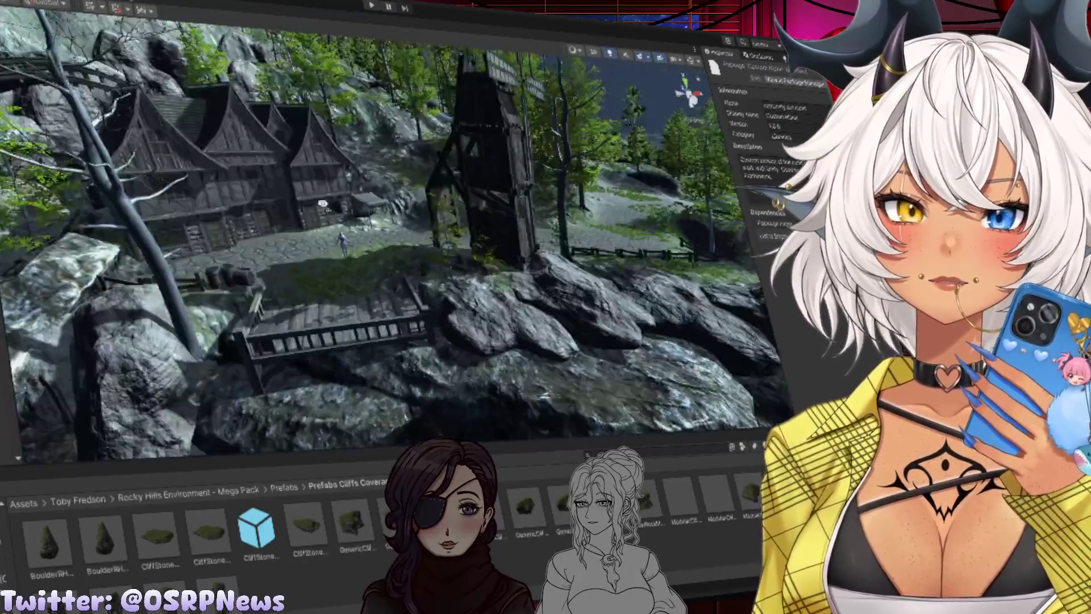
pyautogui.moveTo(323, 203); pyautogui.dragTo(246, 194)
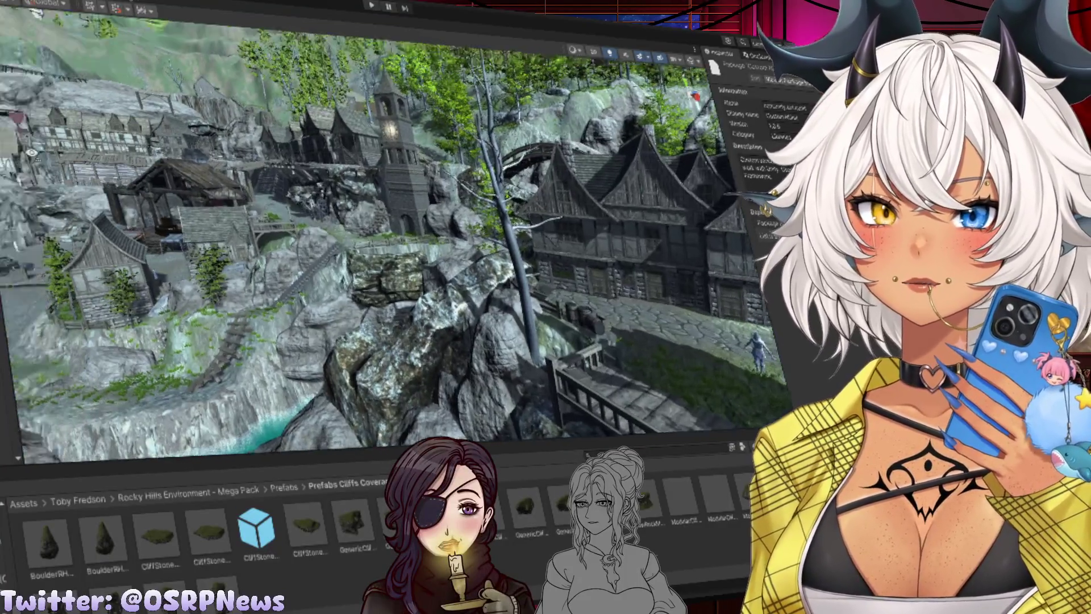
pyautogui.moveTo(31, 152); pyautogui.dragTo(11, 140)
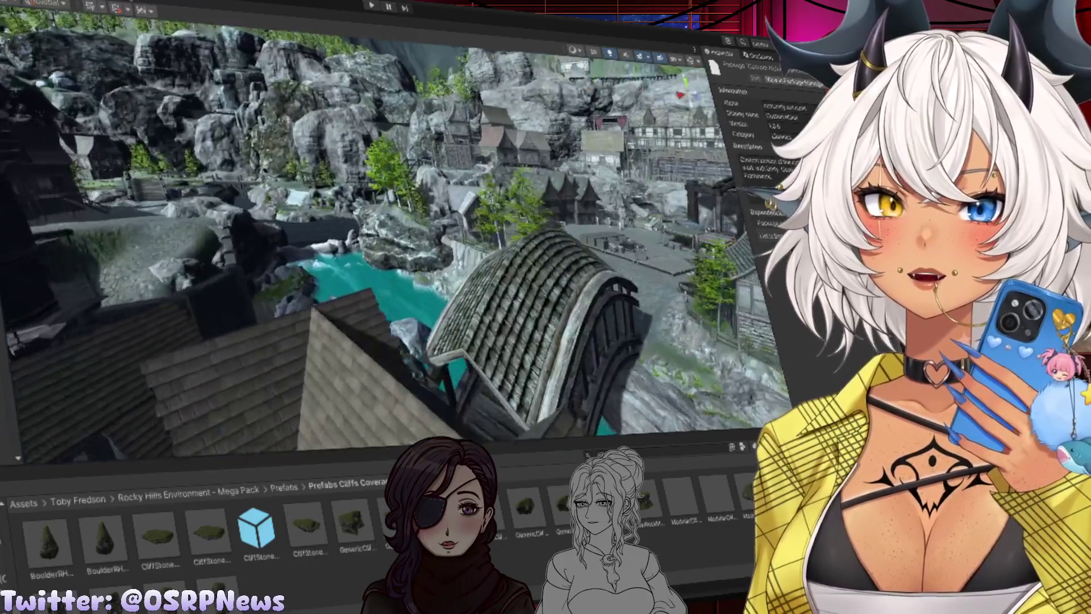
pyautogui.moveTo(376, 255); pyautogui.dragTo(375, 199)
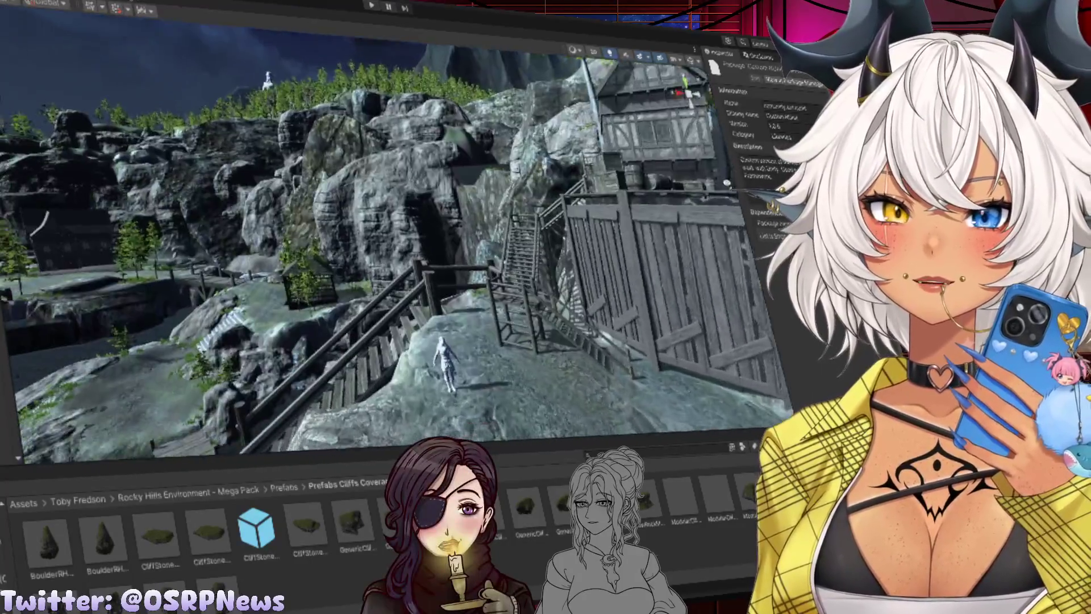
pyautogui.moveTo(726, 183); pyautogui.dragTo(629, 215)
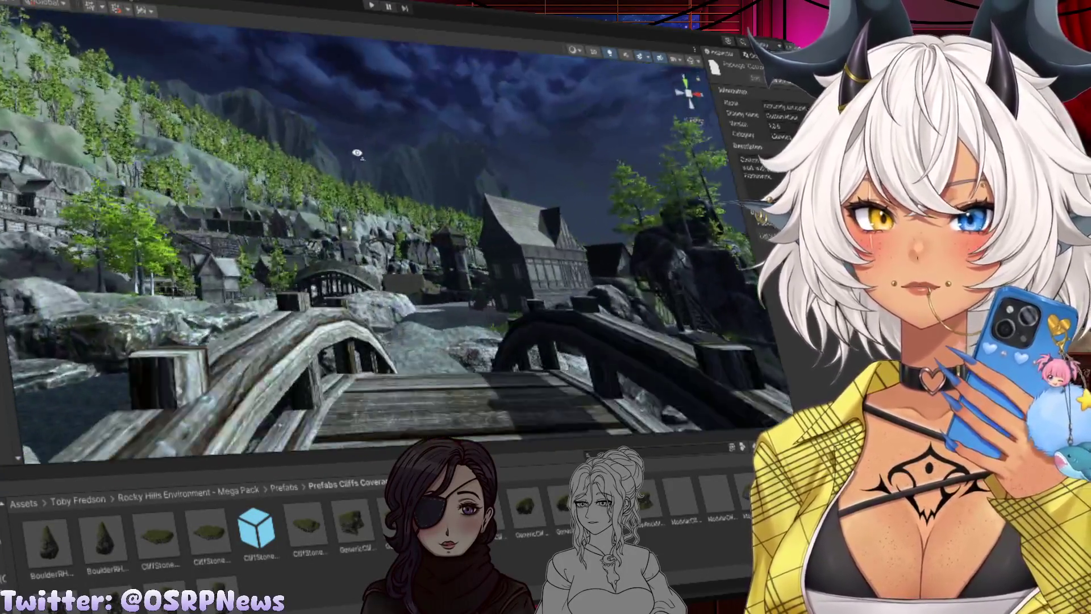
pyautogui.moveTo(357, 154); pyautogui.dragTo(345, 158)
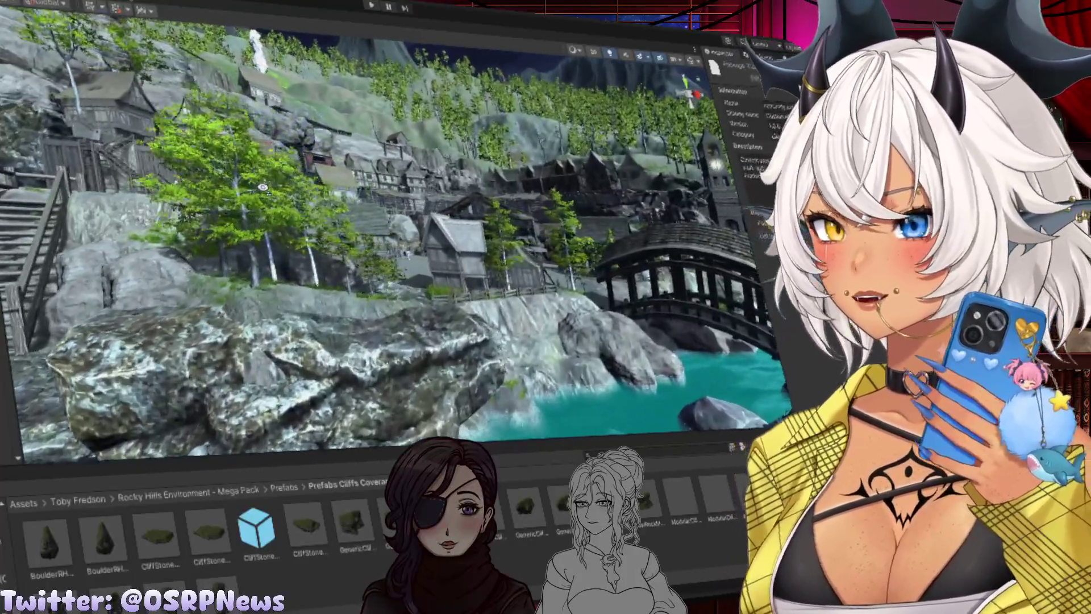
pyautogui.moveTo(262, 186); pyautogui.dragTo(197, 175)
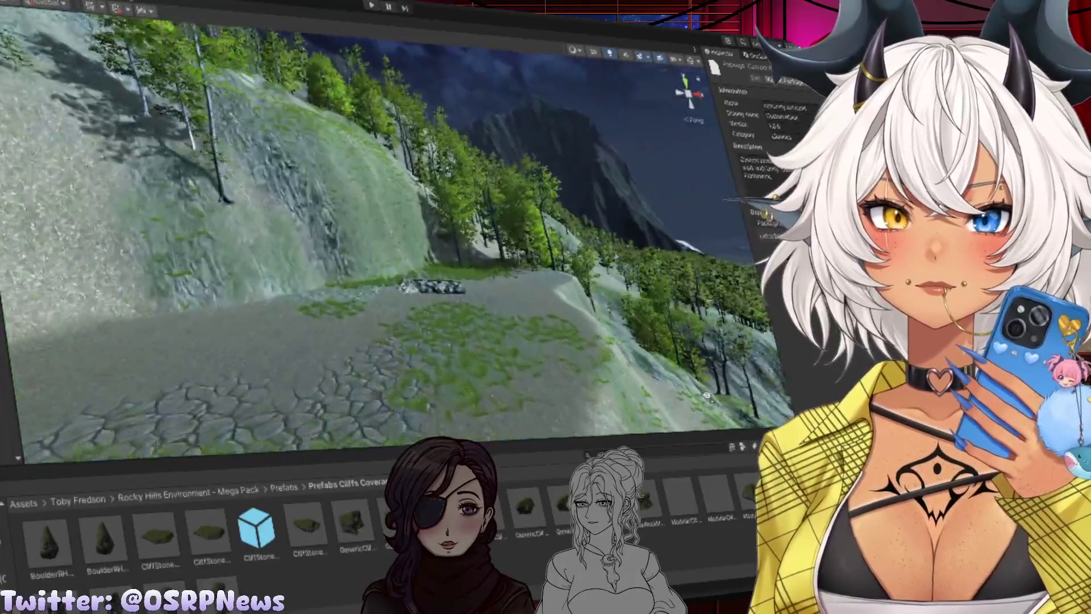
# Zoom into the rocky pit, then fly over the cliff and in toward the rock wall
pyautogui.scroll(6, 684, 404)
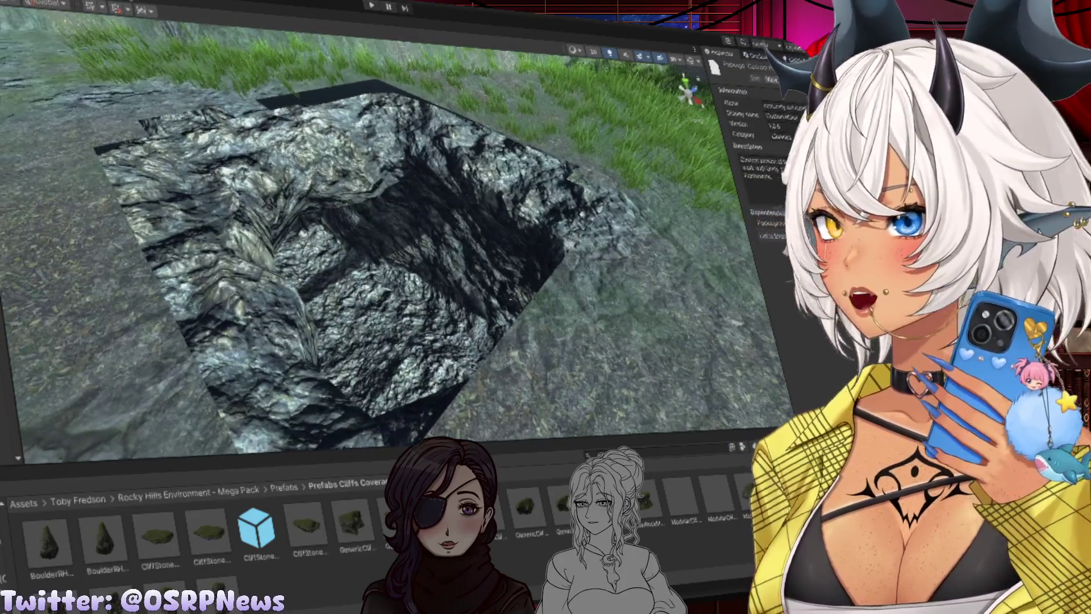
pyautogui.scroll(5, 393, 239)
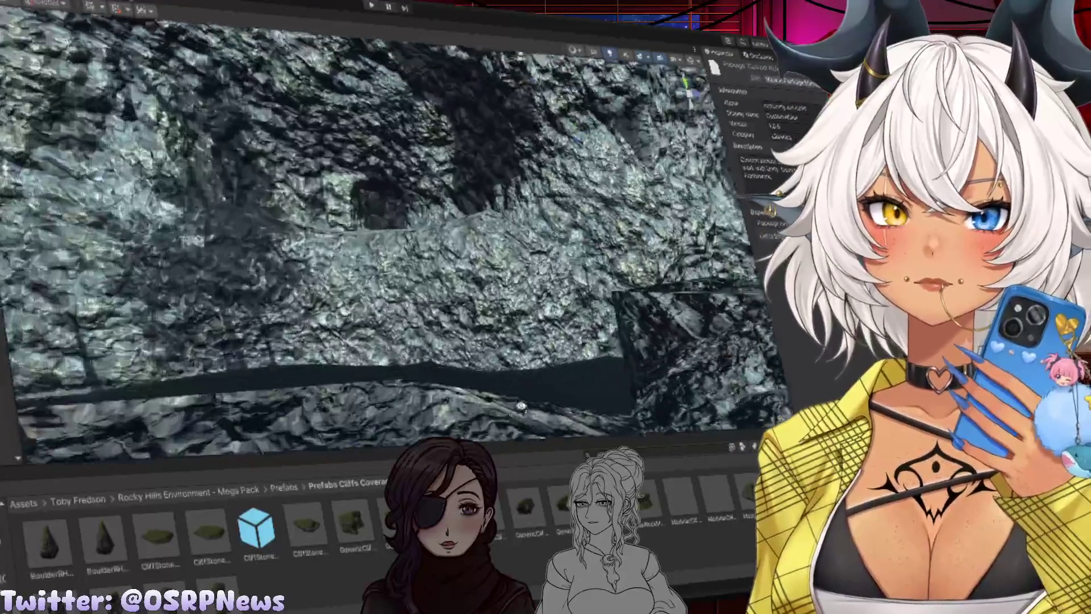
pyautogui.scroll(5, 393, 238)
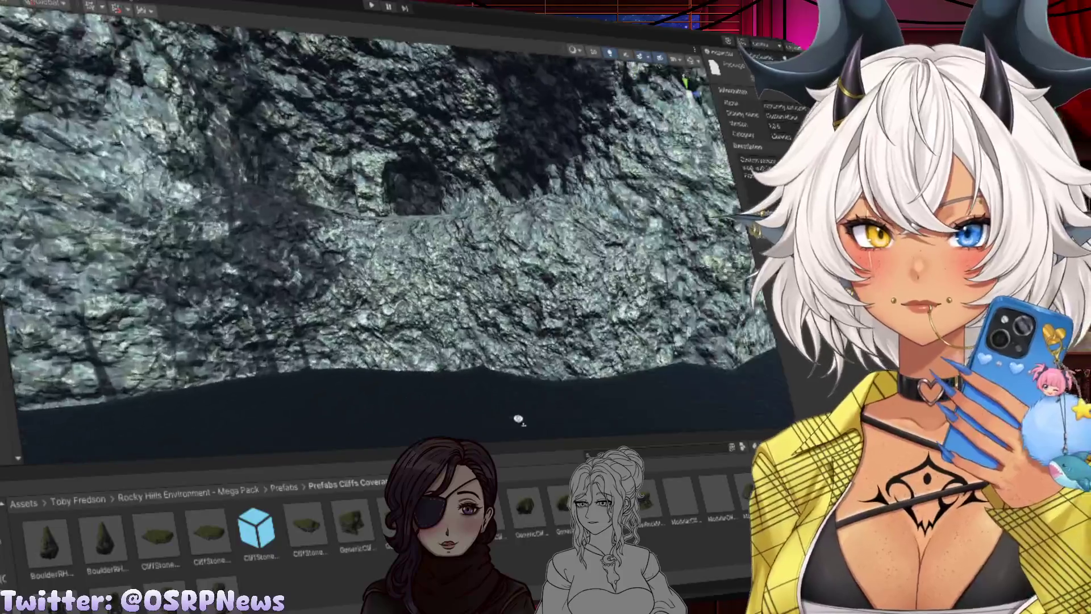
pyautogui.scroll(5, 493, 335)
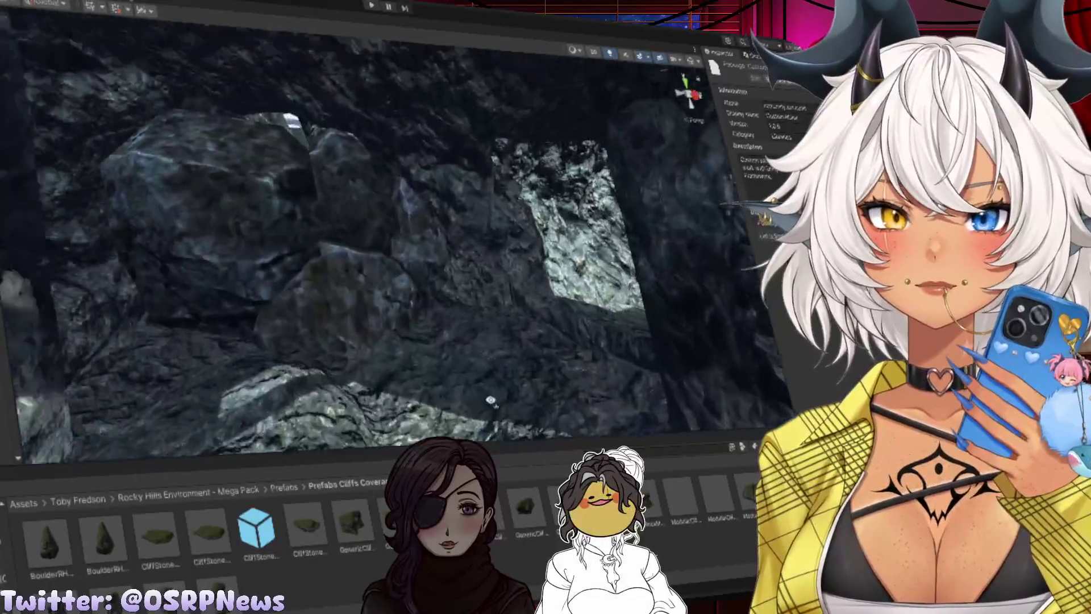
pyautogui.scroll(5, 490, 400)
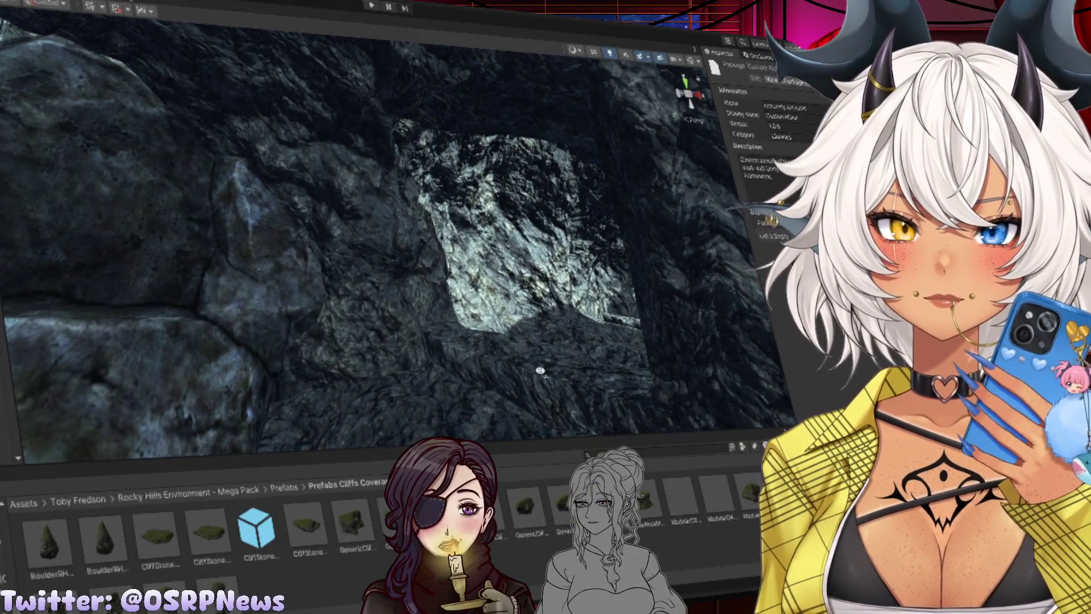
pyautogui.scroll(-10, 369, 238)
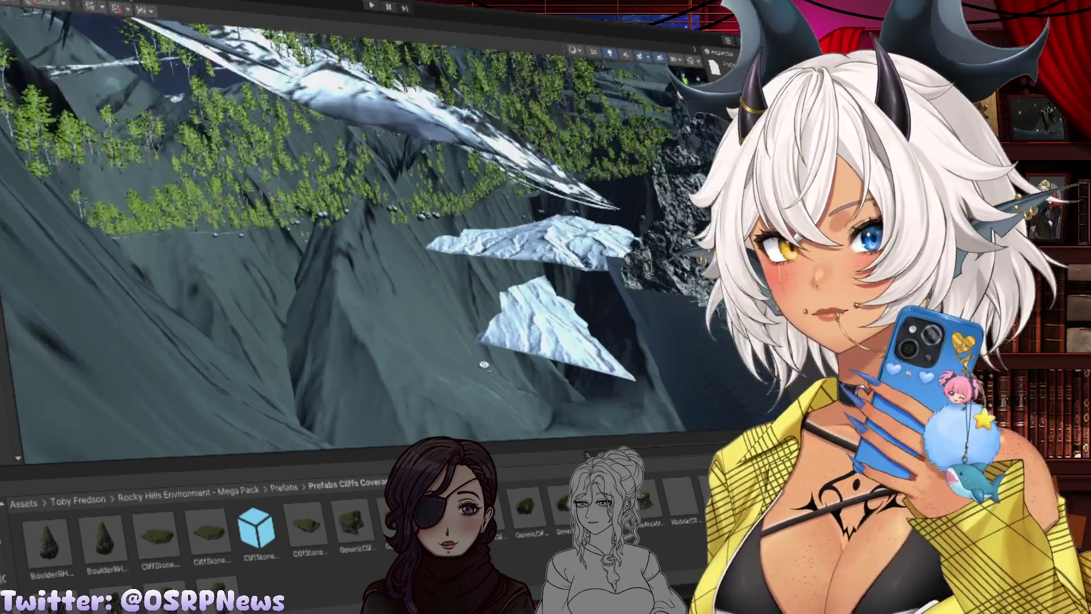
pyautogui.scroll(3, 489, 365)
pyautogui.scroll(5, 548, 361)
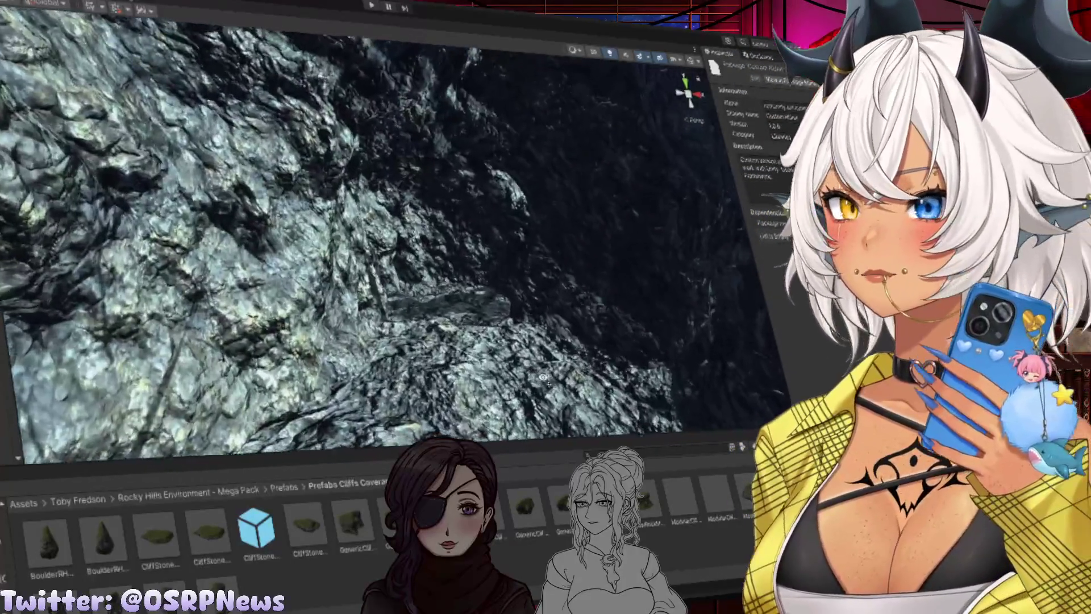
pyautogui.moveTo(543, 378); pyautogui.dragTo(400, 284)
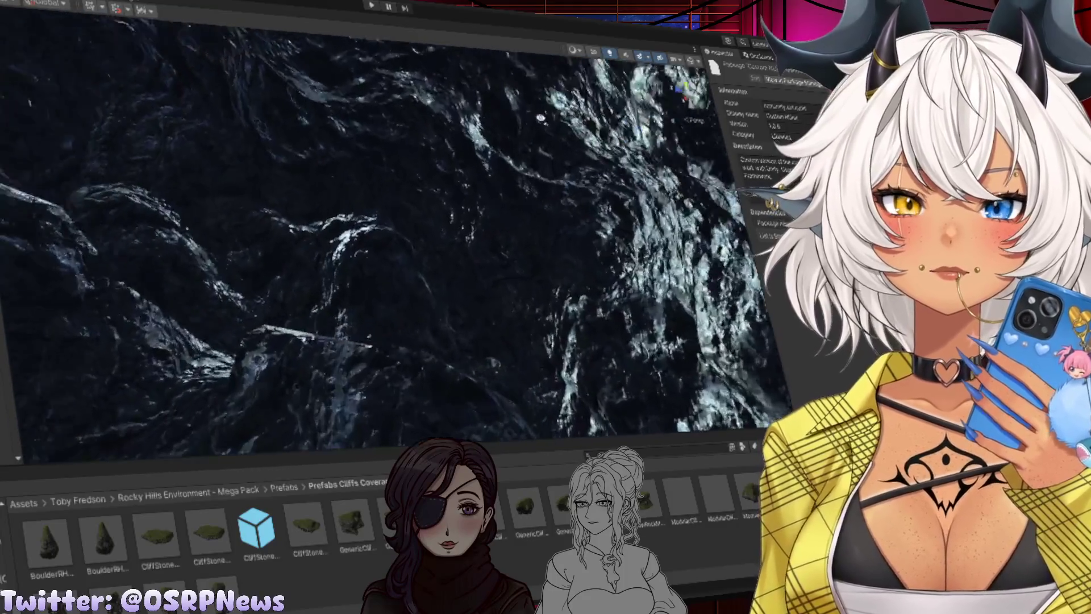
pyautogui.moveTo(348, 150)
pyautogui.mouseDown()
pyautogui.moveTo(264, 157)
pyautogui.moveTo(189, 147)
pyautogui.mouseUp()
pyautogui.moveTo(217, 187); pyautogui.dragTo(219, 206)
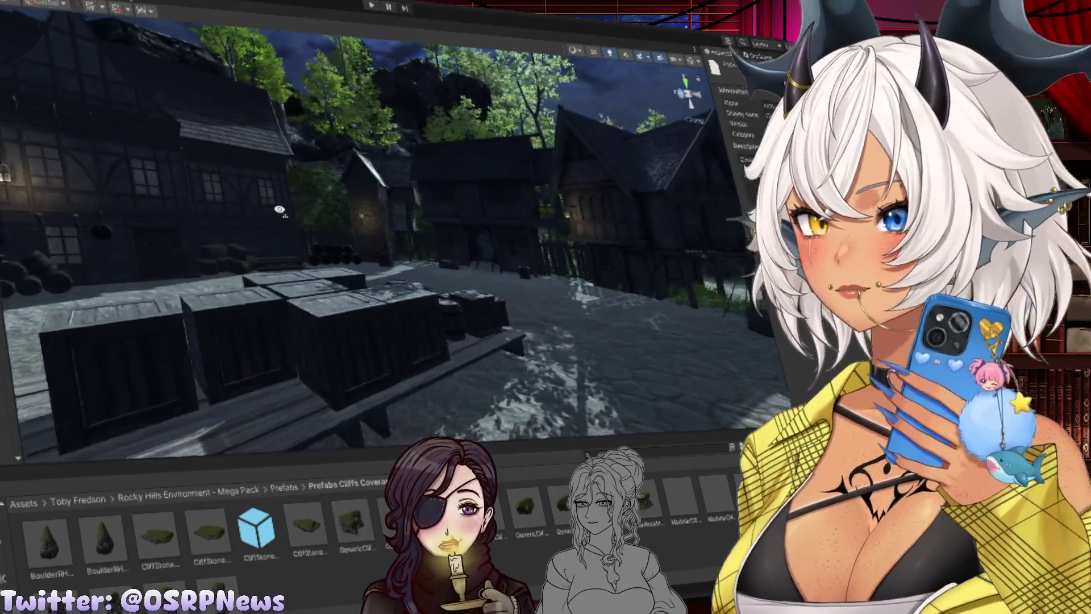
# Fly forward along the pier, then look down from the night sky to the docks
pyautogui.press('w')
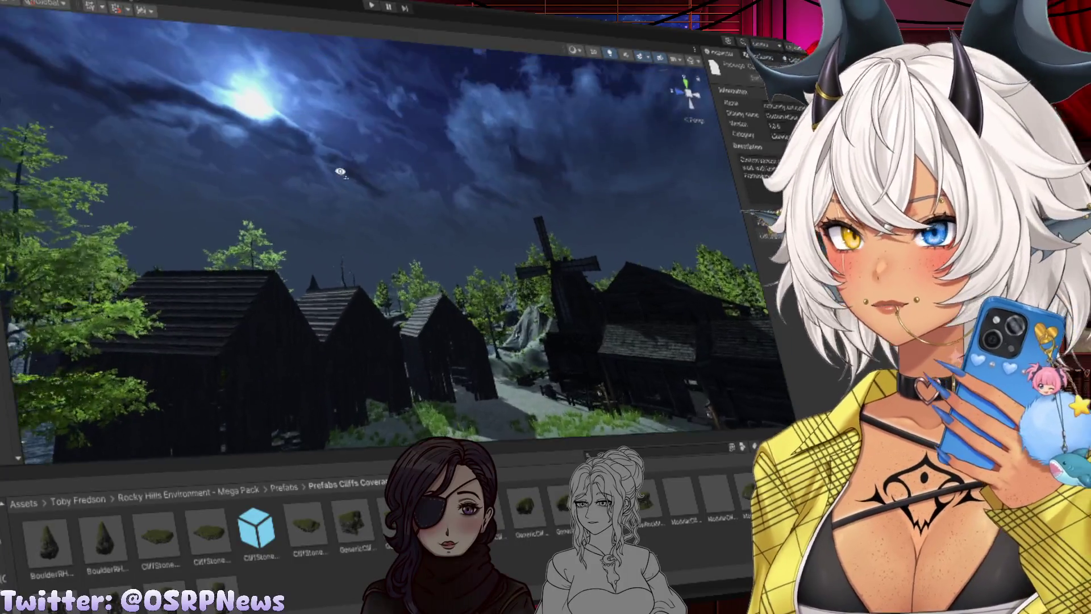
pyautogui.moveTo(340, 171); pyautogui.dragTo(508, 332)
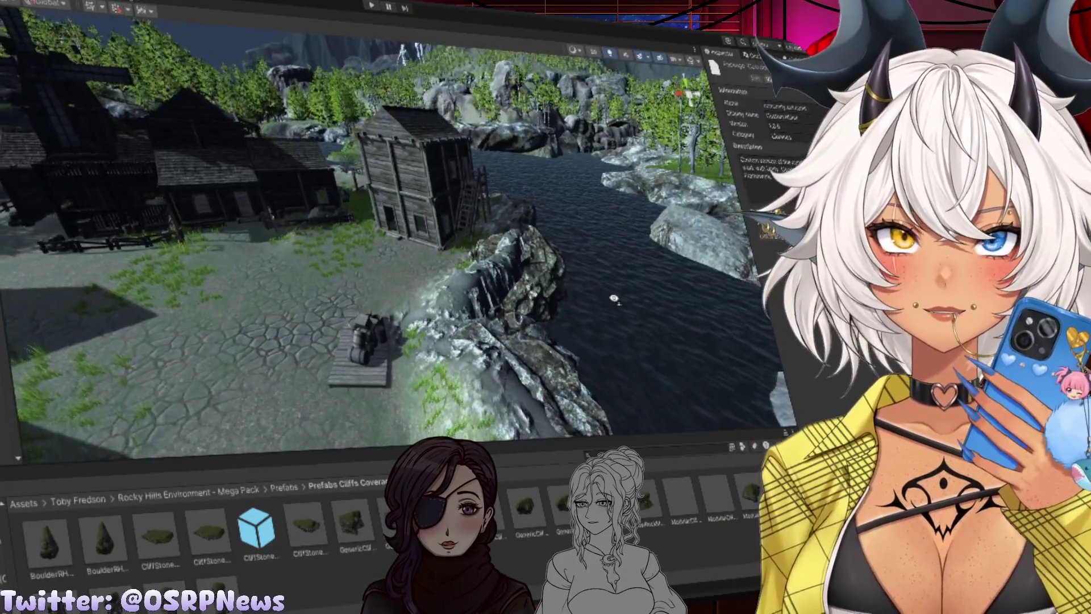
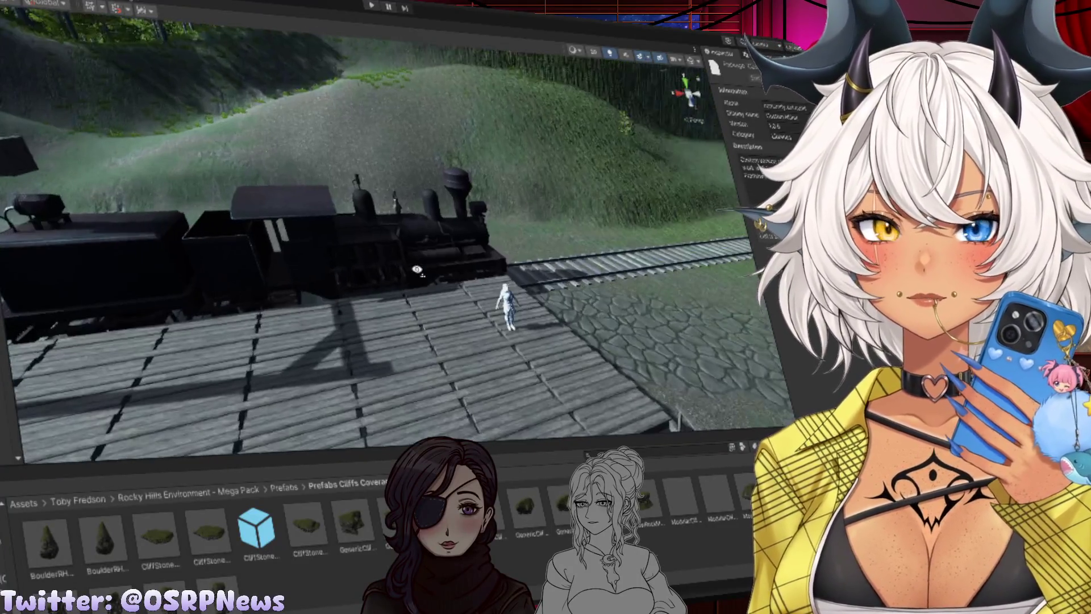
# Fly around the outdoor scene past the train, water tower, cobblestone path and hillside
pyautogui.moveTo(418, 270); pyautogui.dragTo(369, 271)
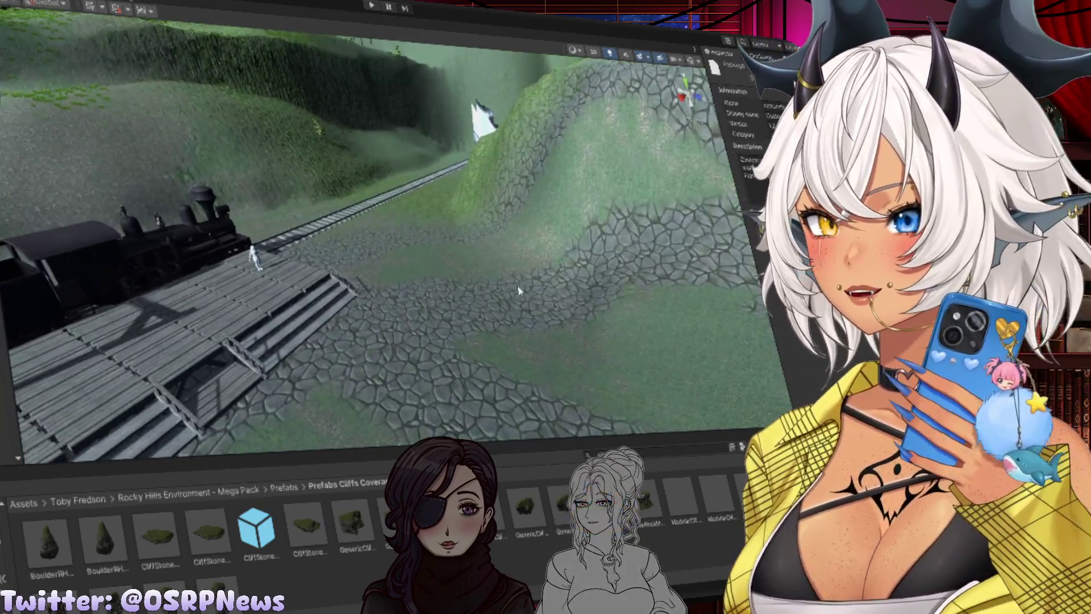
pyautogui.moveTo(518, 291)
pyautogui.mouseDown()
pyautogui.moveTo(438, 305)
pyautogui.moveTo(510, 259)
pyautogui.mouseUp()
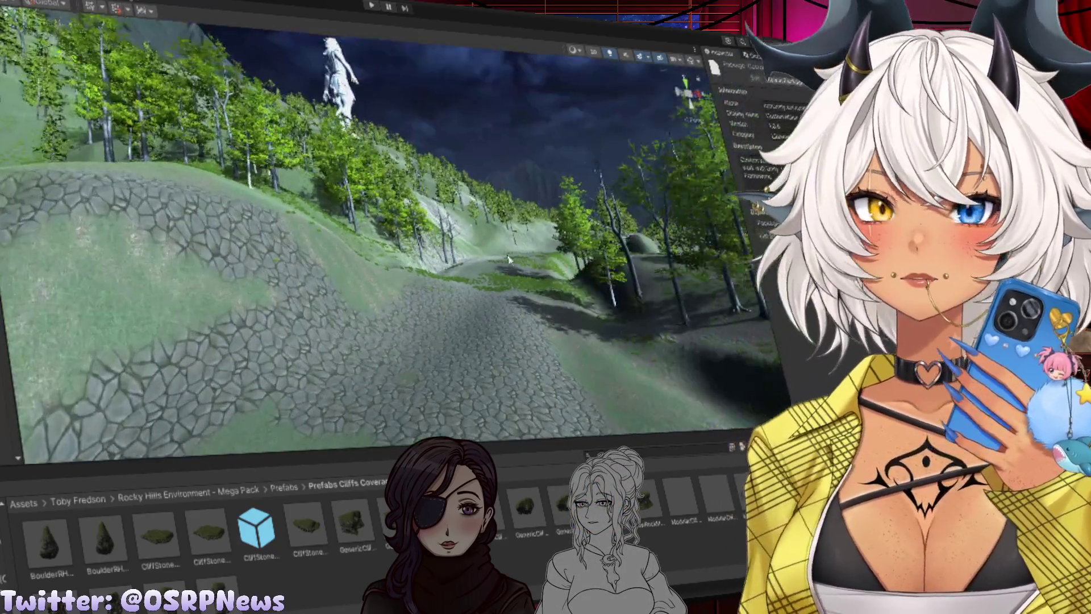
pyautogui.moveTo(584, 227)
pyautogui.mouseDown()
pyautogui.moveTo(632, 261)
pyautogui.moveTo(628, 274)
pyautogui.moveTo(460, 134)
pyautogui.mouseUp()
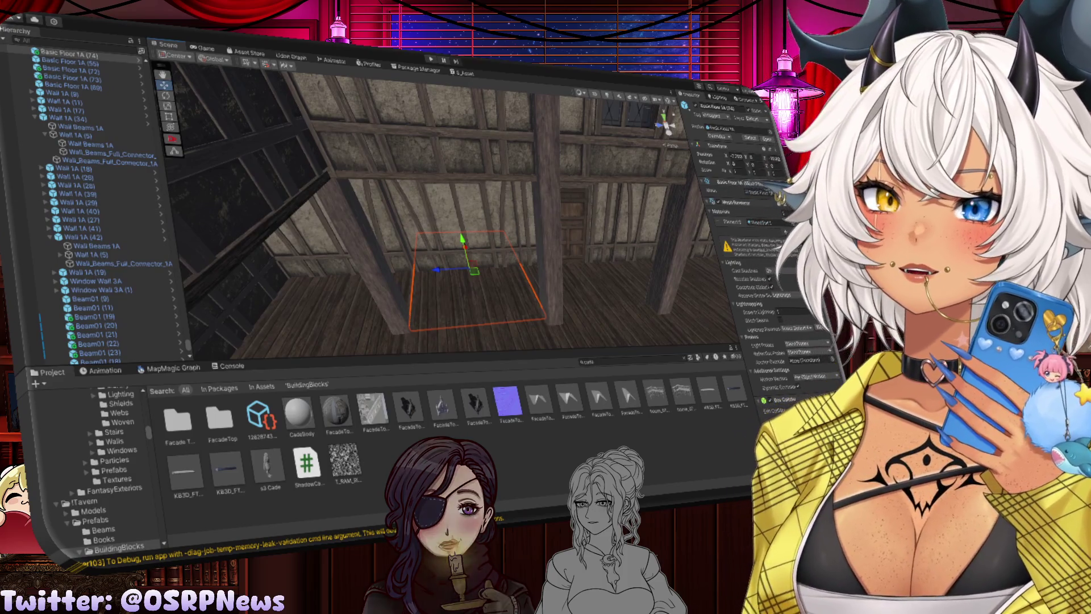
pyautogui.moveTo(398, 227)
pyautogui.mouseDown()
pyautogui.moveTo(536, 206)
pyautogui.moveTo(516, 217)
pyautogui.mouseUp()
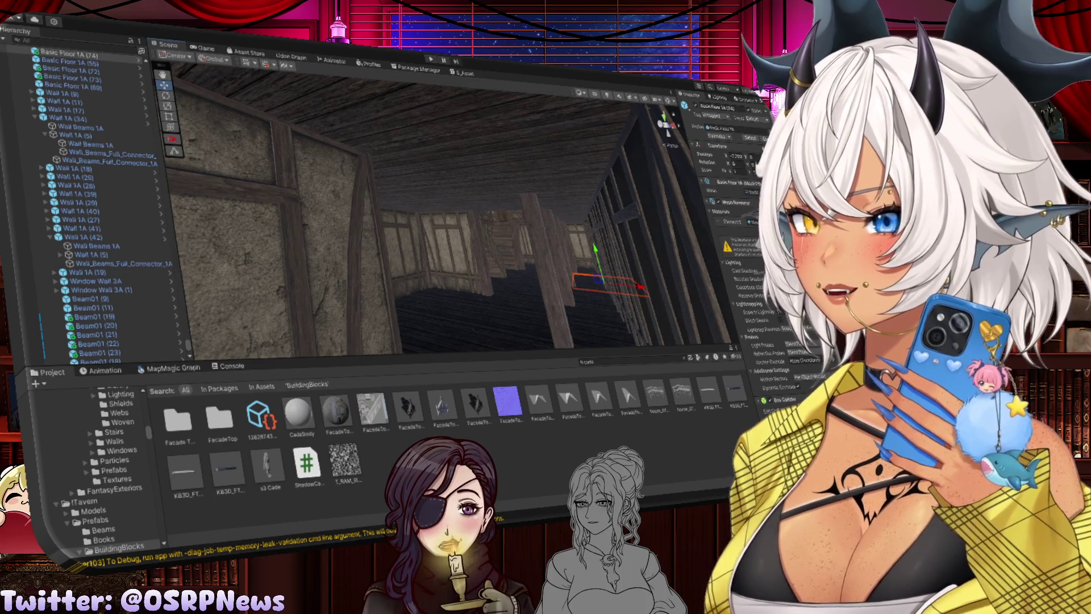
pyautogui.moveTo(318, 285); pyautogui.dragTo(389, 283)
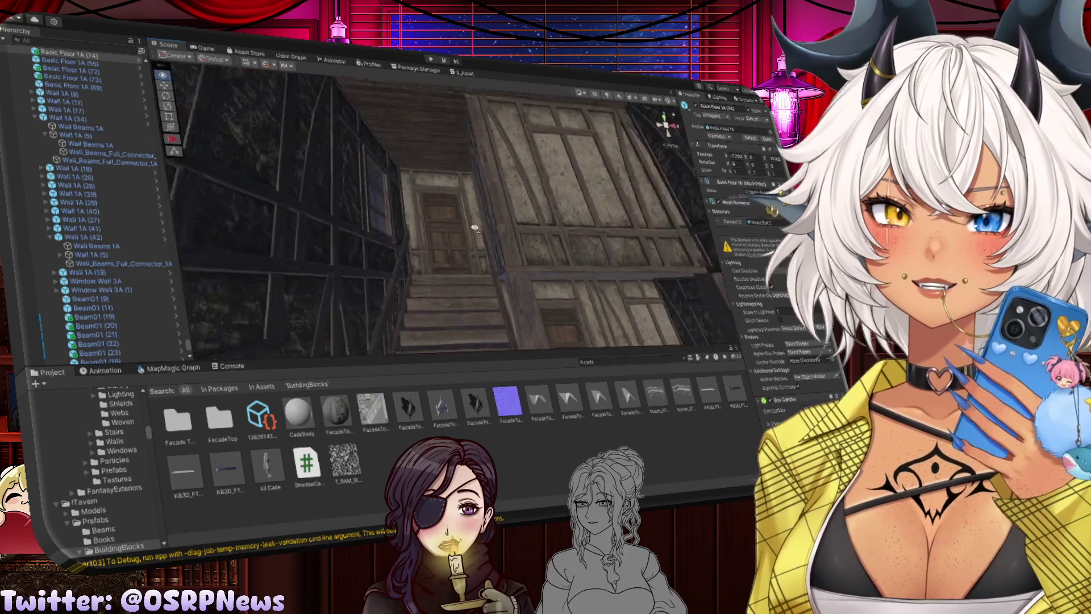
pyautogui.moveTo(475, 227)
pyautogui.mouseDown()
pyautogui.moveTo(453, 226)
pyautogui.moveTo(514, 293)
pyautogui.moveTo(557, 283)
pyautogui.mouseUp()
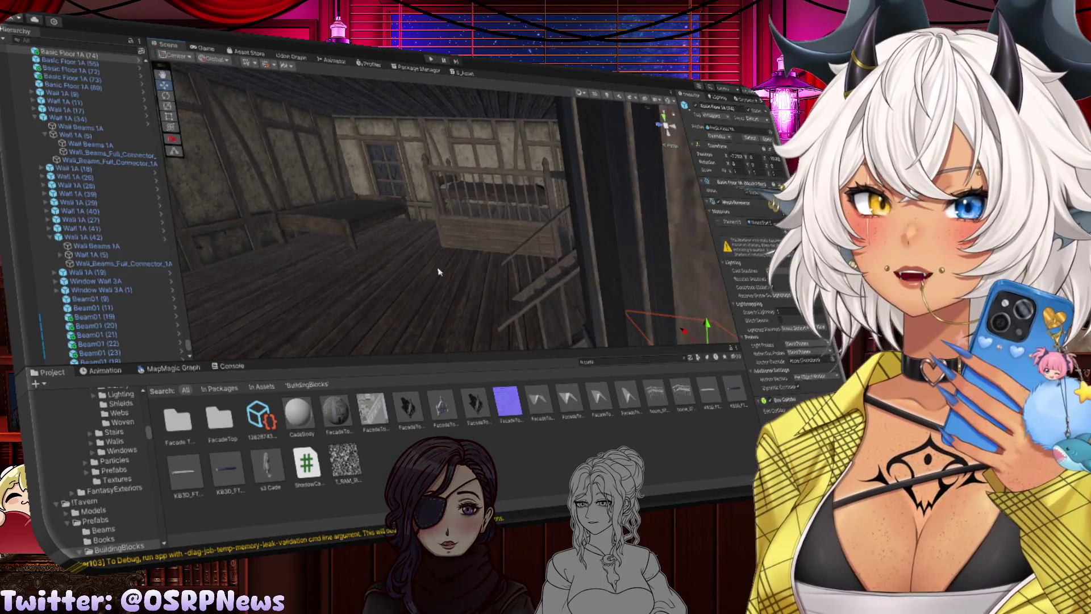
pyautogui.moveTo(439, 272)
pyautogui.mouseDown()
pyautogui.moveTo(445, 287)
pyautogui.moveTo(288, 304)
pyautogui.moveTo(377, 248)
pyautogui.moveTo(358, 292)
pyautogui.moveTo(454, 305)
pyautogui.mouseUp()
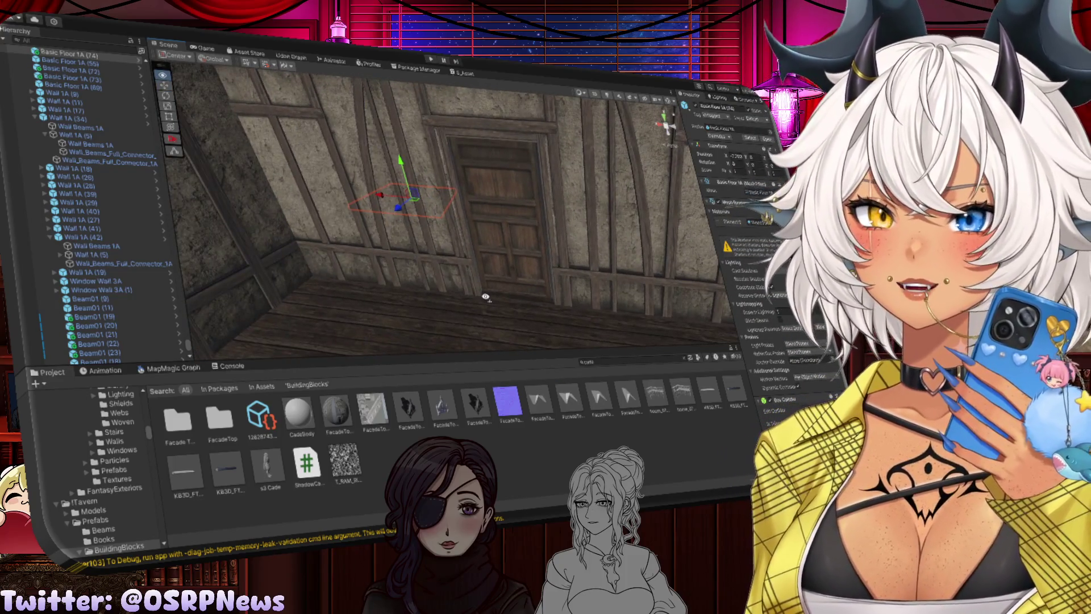
pyautogui.moveTo(448, 296); pyautogui.dragTo(405, 309)
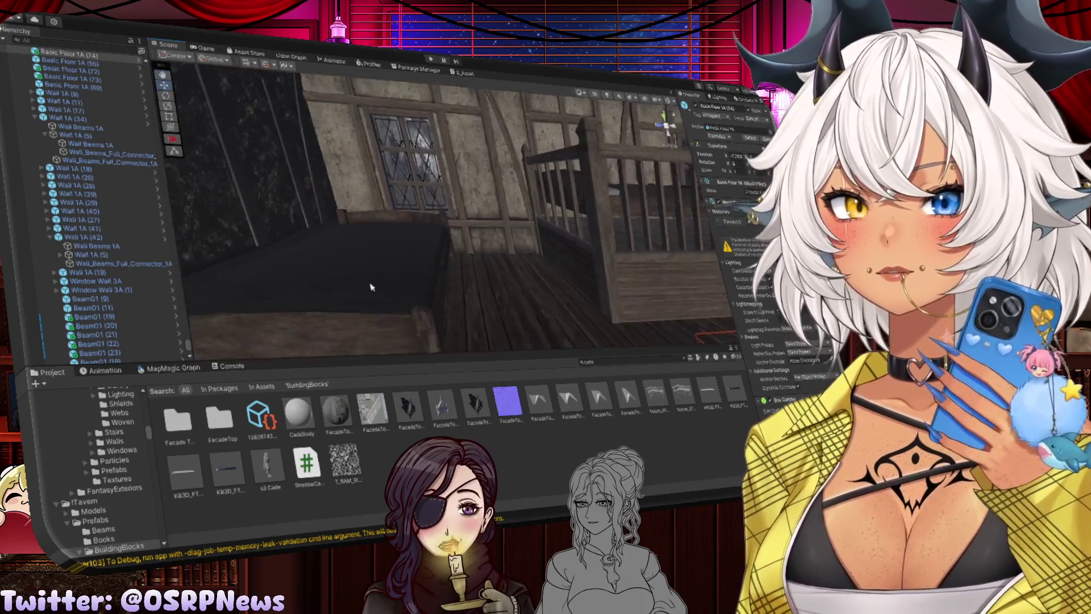
pyautogui.click(377, 260)
# Duplicate the bed, turn the copy and set it on the floor, then duplicate it again
pyautogui.press('f')
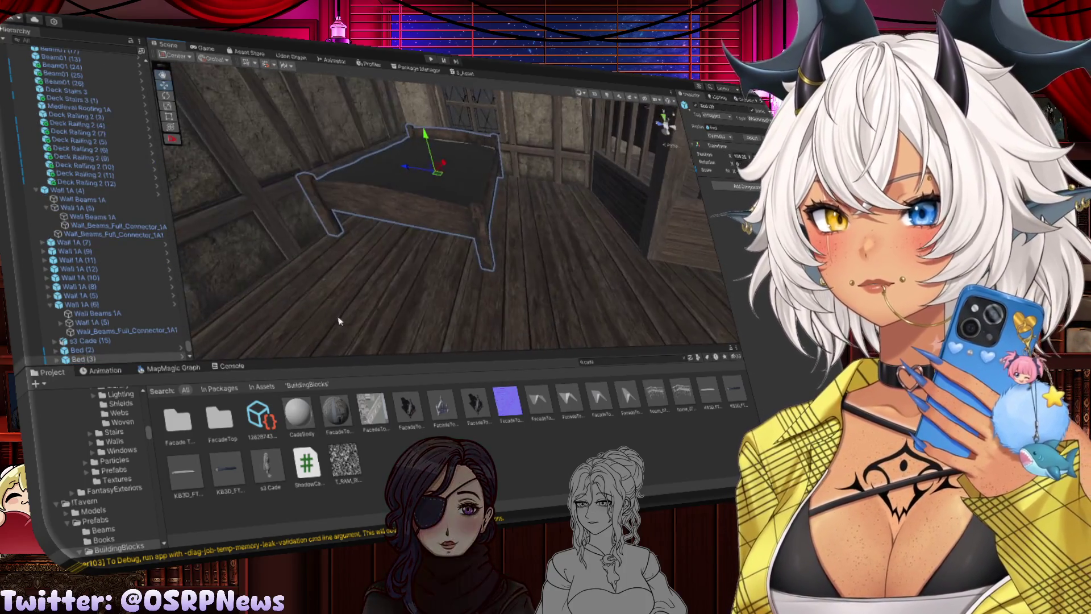
pyautogui.hotkey('ctrl', 'd')
pyautogui.moveTo(421, 139)
pyautogui.mouseDown()
pyautogui.moveTo(450, 250)
pyautogui.moveTo(285, 183)
pyautogui.moveTo(567, 186)
pyautogui.mouseUp()
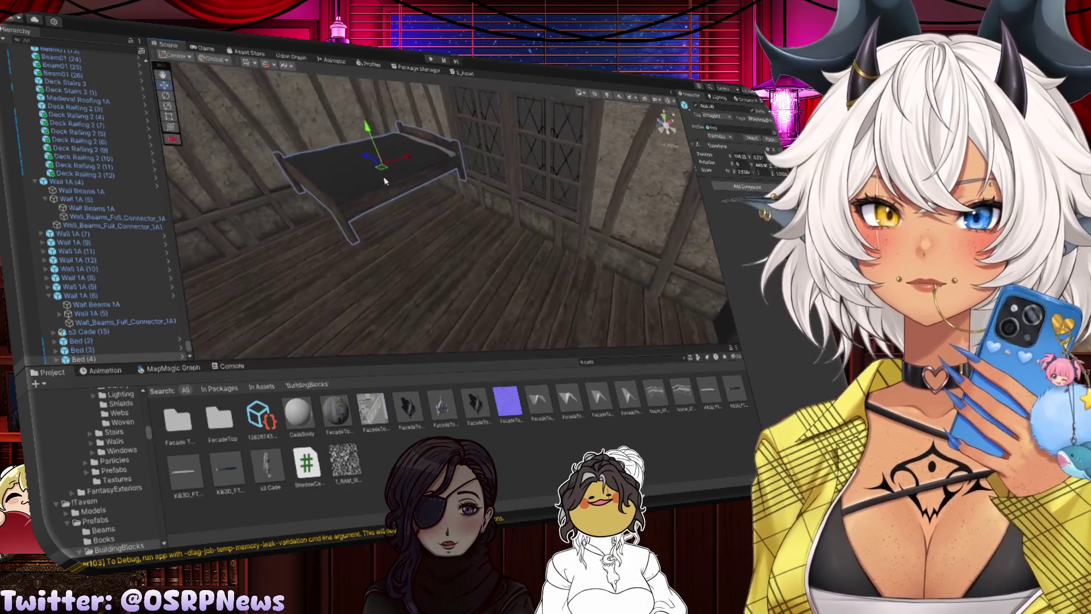
pyautogui.press('e')
pyautogui.moveTo(387, 177)
pyautogui.mouseDown()
pyautogui.moveTo(398, 170)
pyautogui.moveTo(327, 175)
pyautogui.moveTo(482, 164)
pyautogui.mouseUp()
pyautogui.press('w')
pyautogui.moveTo(487, 190)
pyautogui.mouseDown()
pyautogui.moveTo(488, 212)
pyautogui.moveTo(544, 225)
pyautogui.moveTo(432, 222)
pyautogui.moveTo(485, 226)
pyautogui.moveTo(469, 227)
pyautogui.mouseUp()
pyautogui.hotkey('ctrl', 'd')
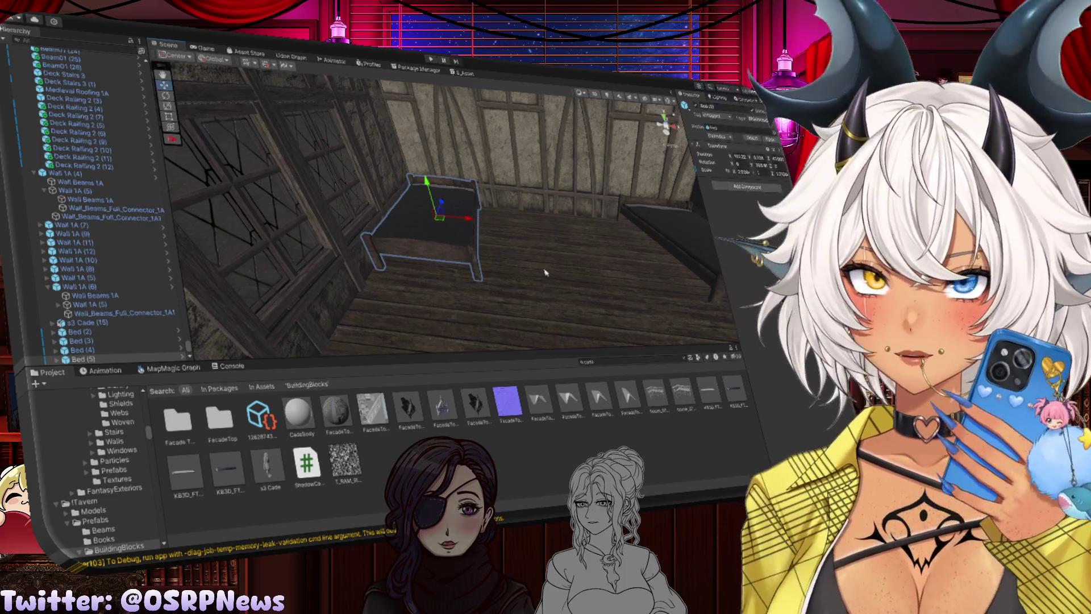
# Fly the camera to the door wall and show the 'ladder' asset results in the Project window
pyautogui.moveTo(545, 272)
pyautogui.mouseDown()
pyautogui.moveTo(244, 246)
pyautogui.moveTo(368, 263)
pyautogui.moveTo(363, 170)
pyautogui.moveTo(474, 221)
pyautogui.moveTo(470, 207)
pyautogui.moveTo(505, 204)
pyautogui.moveTo(448, 246)
pyautogui.mouseUp()
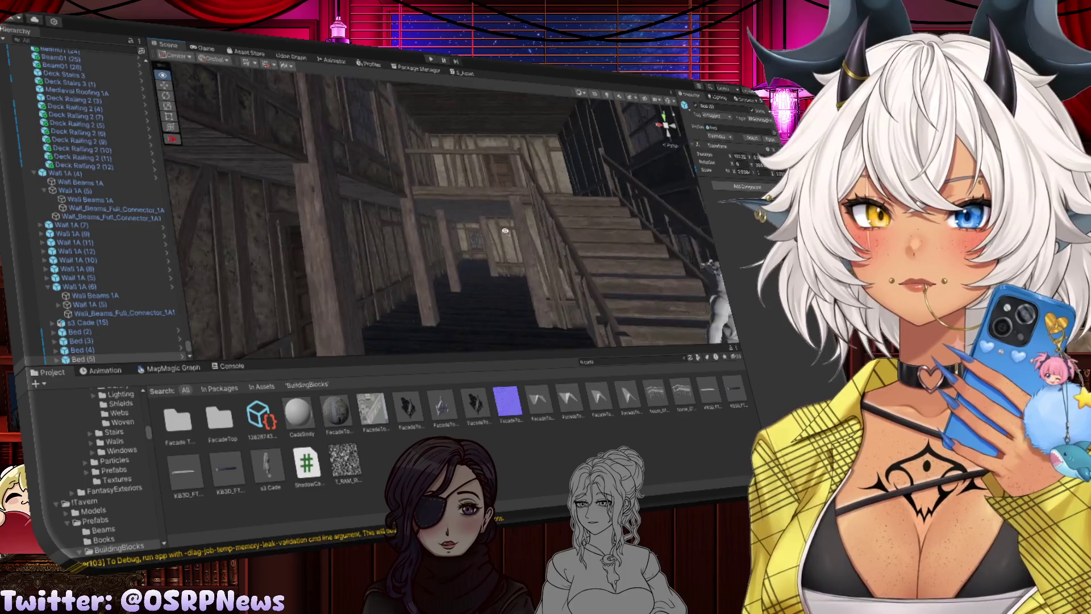
pyautogui.scroll(5, 541, 271)
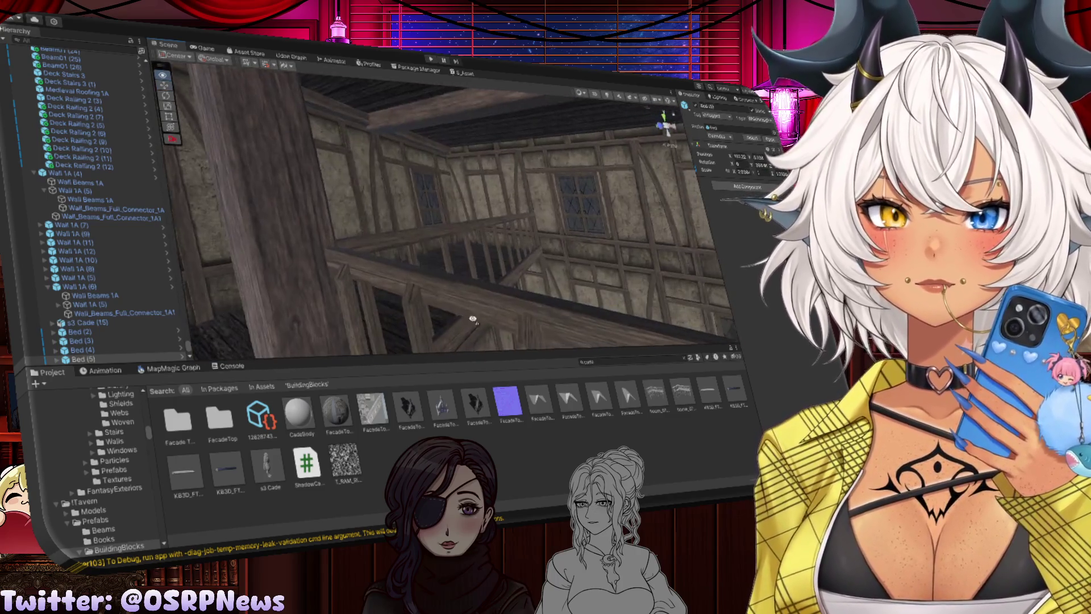
pyautogui.moveTo(473, 319)
pyautogui.mouseDown()
pyautogui.moveTo(571, 342)
pyautogui.moveTo(523, 316)
pyautogui.moveTo(533, 312)
pyautogui.moveTo(614, 382)
pyautogui.mouseUp()
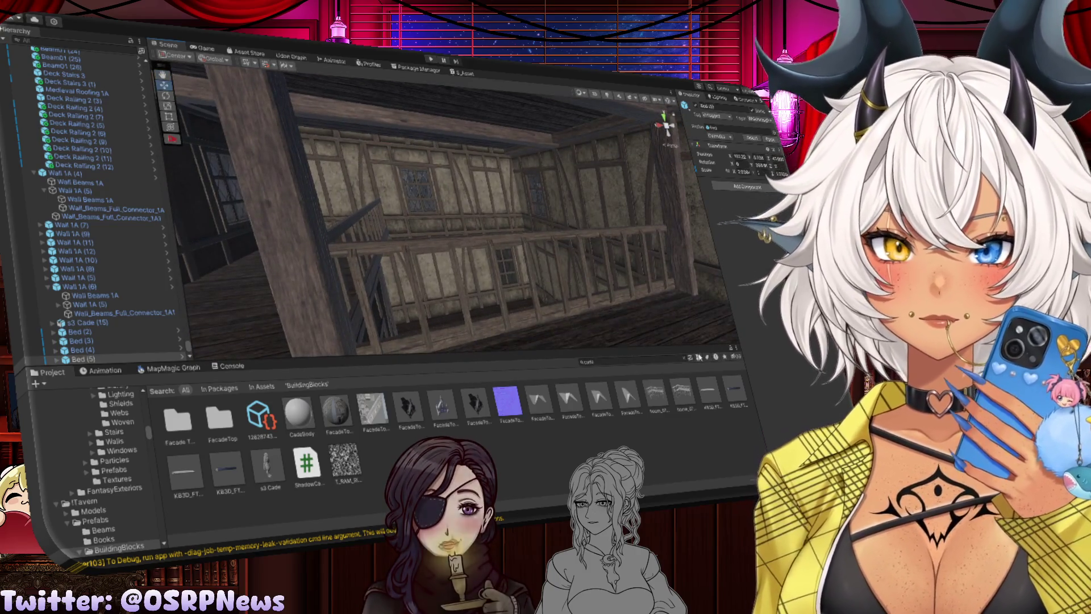
pyautogui.press('Escape')
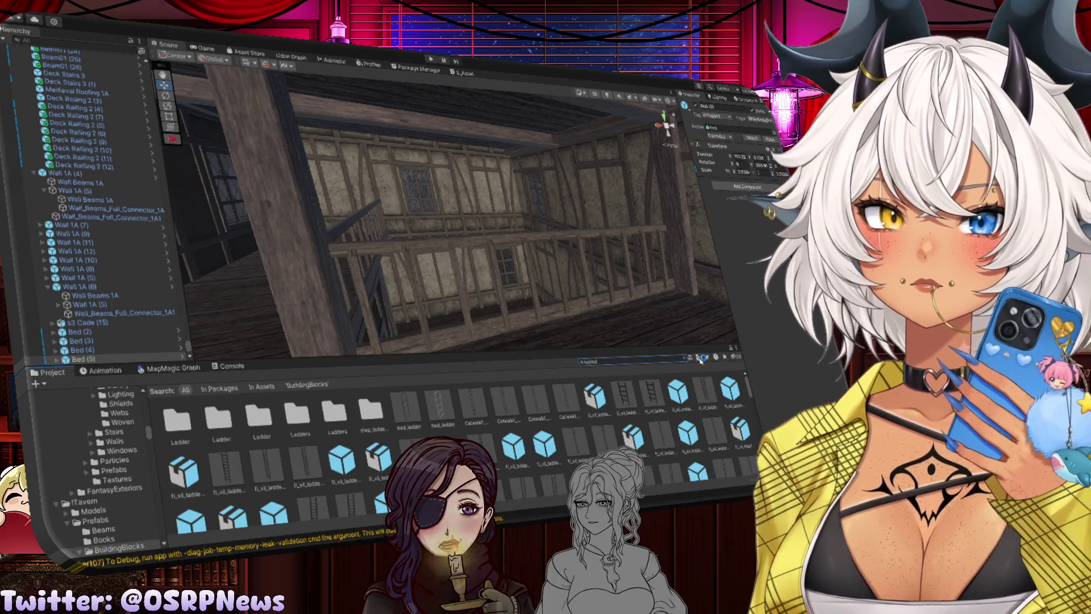
# Drag a ladder prefab from the Project window into the room and frame it
pyautogui.scroll(-3, 492, 429)
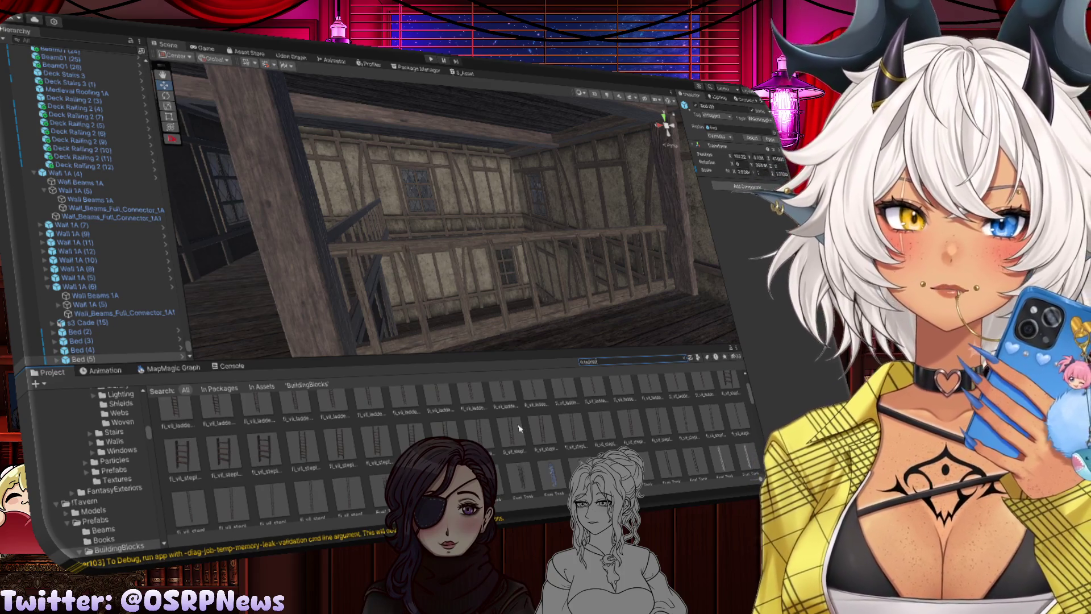
pyautogui.scroll(-2, 519, 429)
pyautogui.scroll(-2, 528, 443)
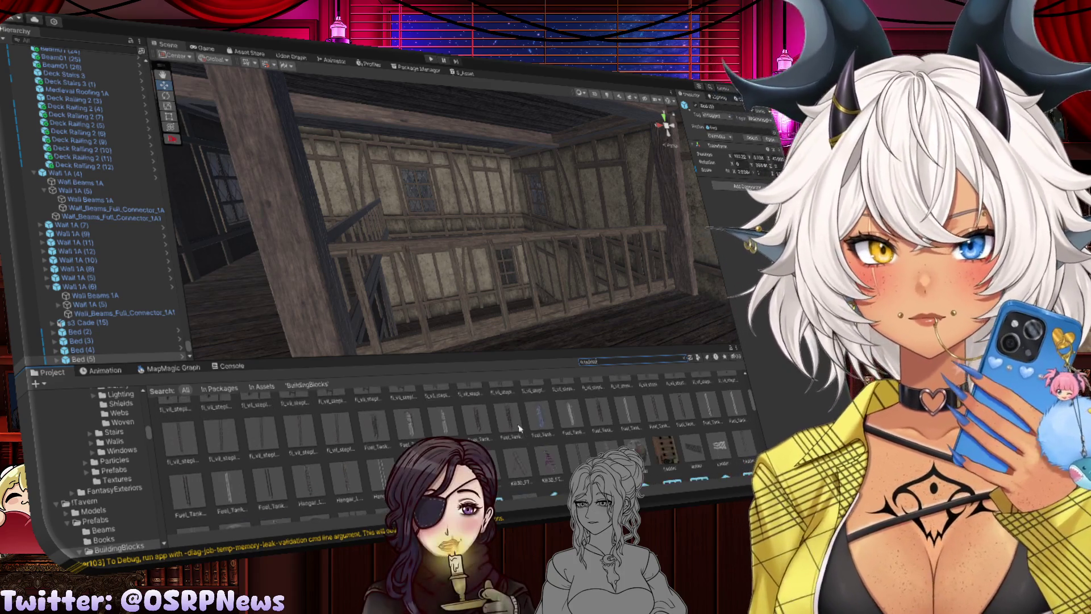
pyautogui.moveTo(543, 474); pyautogui.dragTo(588, 335)
pyautogui.moveTo(493, 244); pyautogui.dragTo(502, 236)
pyautogui.press('f')
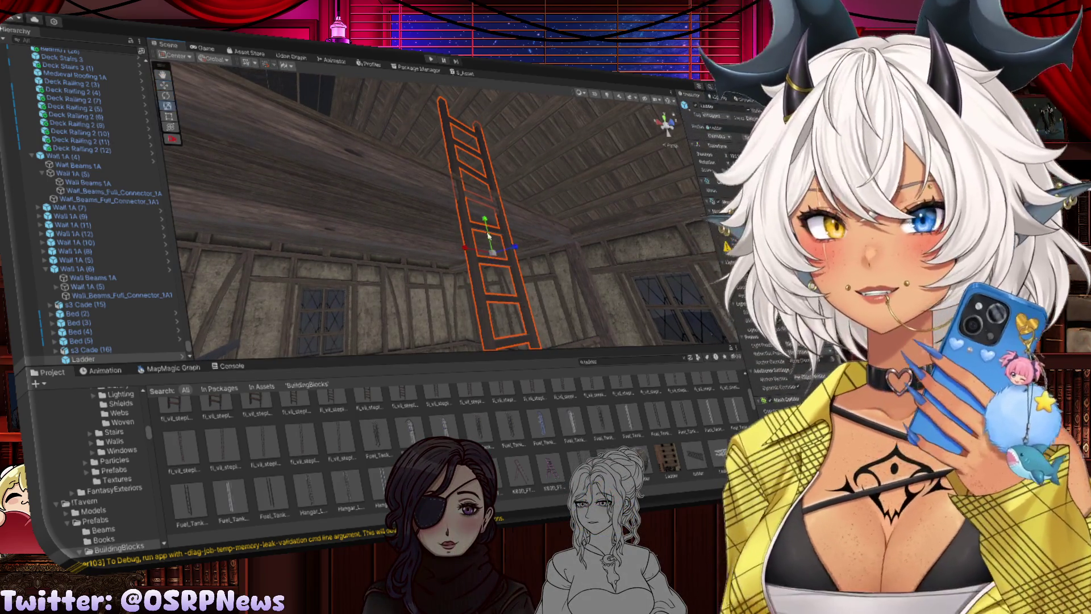
# Scale the ladder down on Y until it fits the upper gallery height
pyautogui.press('r')
pyautogui.moveTo(485, 218)
pyautogui.mouseDown()
pyautogui.moveTo(487, 227)
pyautogui.moveTo(500, 216)
pyautogui.moveTo(489, 224)
pyautogui.moveTo(490, 196)
pyautogui.mouseUp()
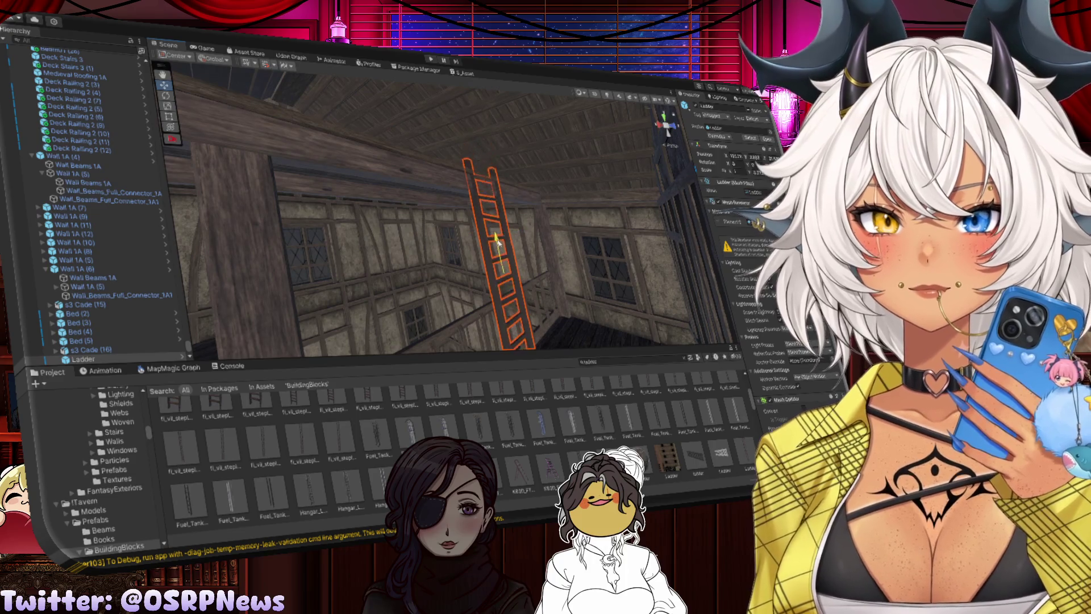
pyautogui.moveTo(505, 276)
pyautogui.mouseDown()
pyautogui.moveTo(491, 279)
pyautogui.moveTo(458, 236)
pyautogui.moveTo(487, 230)
pyautogui.mouseUp()
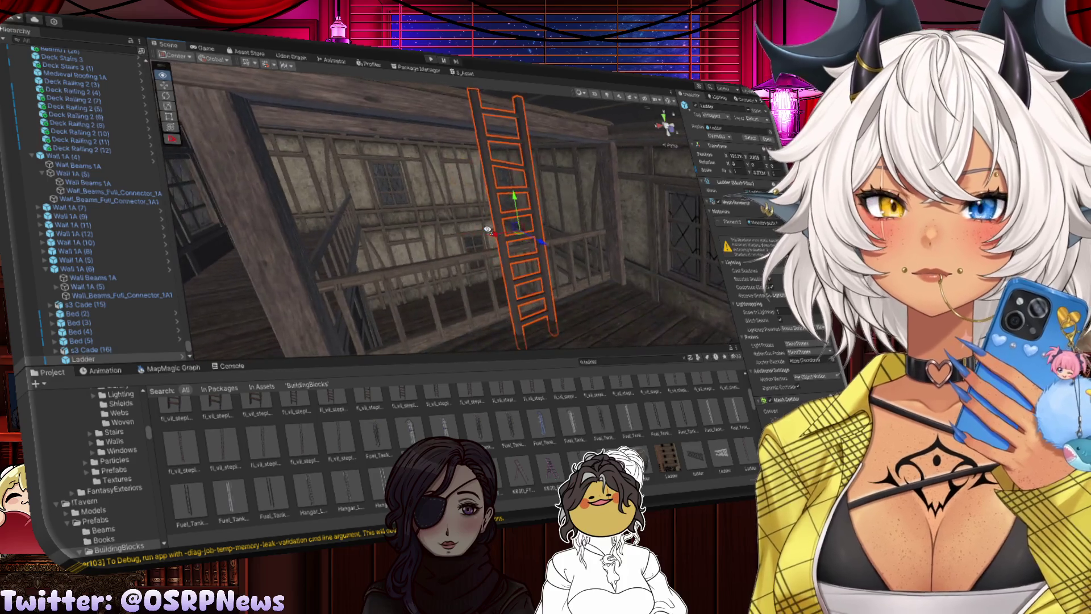
pyautogui.press('r')
pyautogui.moveTo(515, 195)
pyautogui.mouseDown()
pyautogui.moveTo(518, 210)
pyautogui.moveTo(513, 191)
pyautogui.mouseUp()
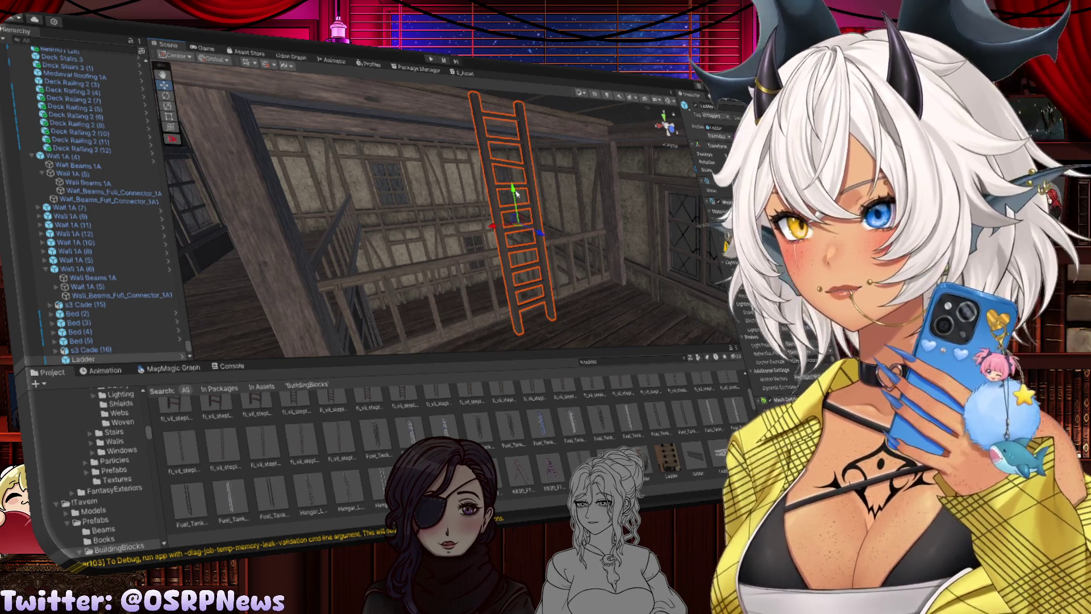
pyautogui.moveTo(516, 193); pyautogui.dragTo(500, 293)
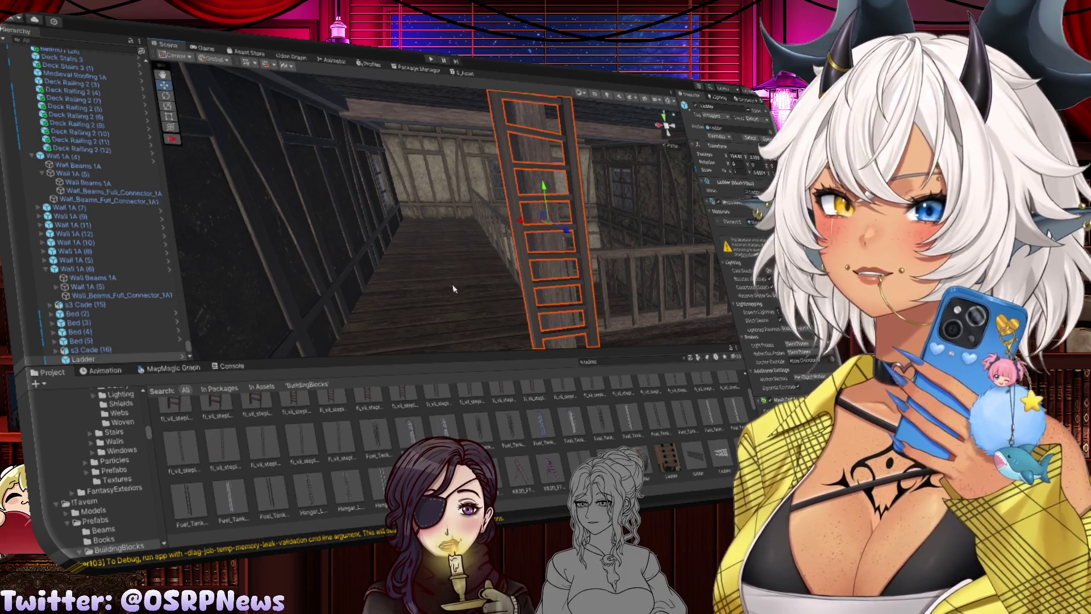
pyautogui.moveTo(453, 288)
pyautogui.mouseDown()
pyautogui.moveTo(594, 279)
pyautogui.moveTo(454, 277)
pyautogui.moveTo(432, 171)
pyautogui.moveTo(531, 224)
pyautogui.moveTo(551, 259)
pyautogui.moveTo(458, 251)
pyautogui.moveTo(426, 263)
pyautogui.moveTo(432, 275)
pyautogui.moveTo(436, 261)
pyautogui.moveTo(451, 288)
pyautogui.moveTo(590, 225)
pyautogui.moveTo(520, 198)
pyautogui.moveTo(526, 207)
pyautogui.mouseUp()
# Nudge floor tile Basic Floor 1A (78) sideways until it lines up with its neighbours
pyautogui.click(439, 272)
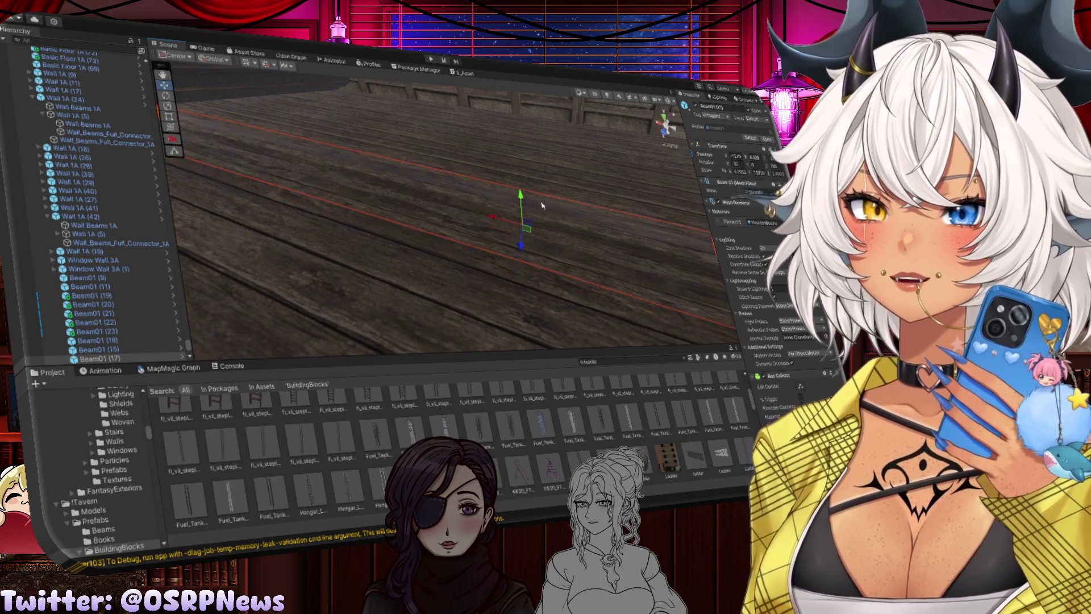
pyautogui.click(495, 178)
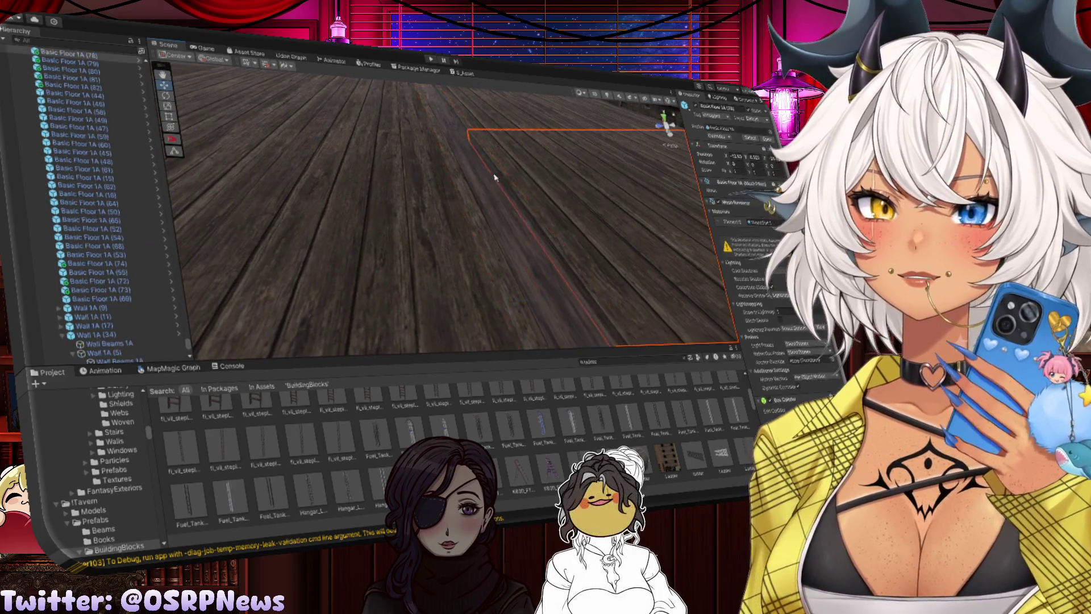
pyautogui.moveTo(604, 176)
pyautogui.mouseDown()
pyautogui.moveTo(628, 176)
pyautogui.moveTo(414, 163)
pyautogui.moveTo(452, 150)
pyautogui.mouseUp()
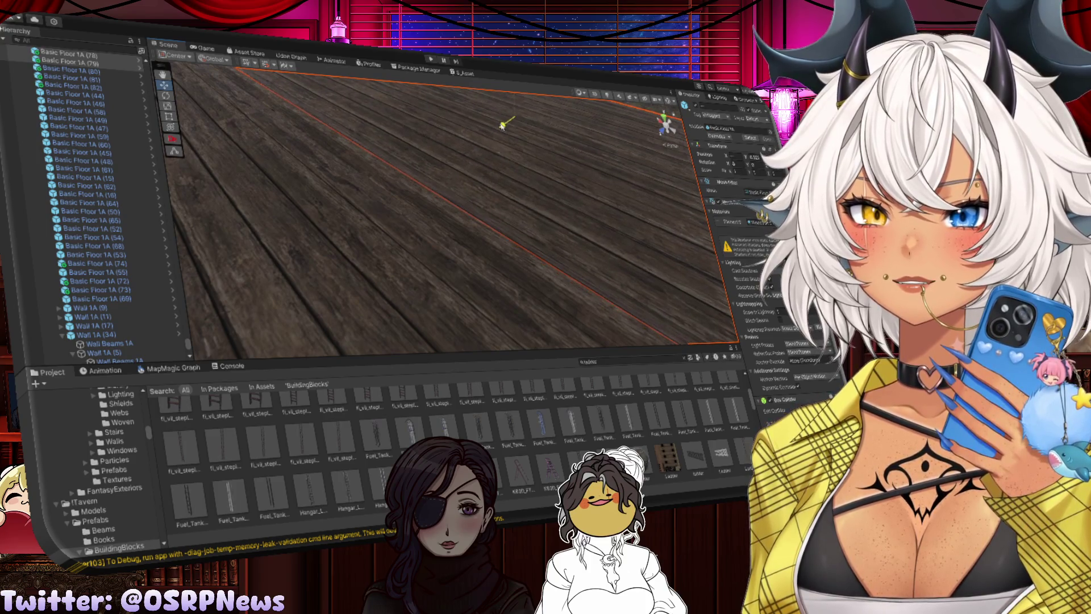
pyautogui.moveTo(502, 125); pyautogui.dragTo(420, 126)
pyautogui.moveTo(592, 169)
pyautogui.mouseDown()
pyautogui.moveTo(352, 72)
pyautogui.moveTo(547, 182)
pyautogui.moveTo(427, 183)
pyautogui.moveTo(468, 178)
pyautogui.moveTo(434, 142)
pyautogui.moveTo(472, 148)
pyautogui.moveTo(432, 214)
pyautogui.mouseUp()
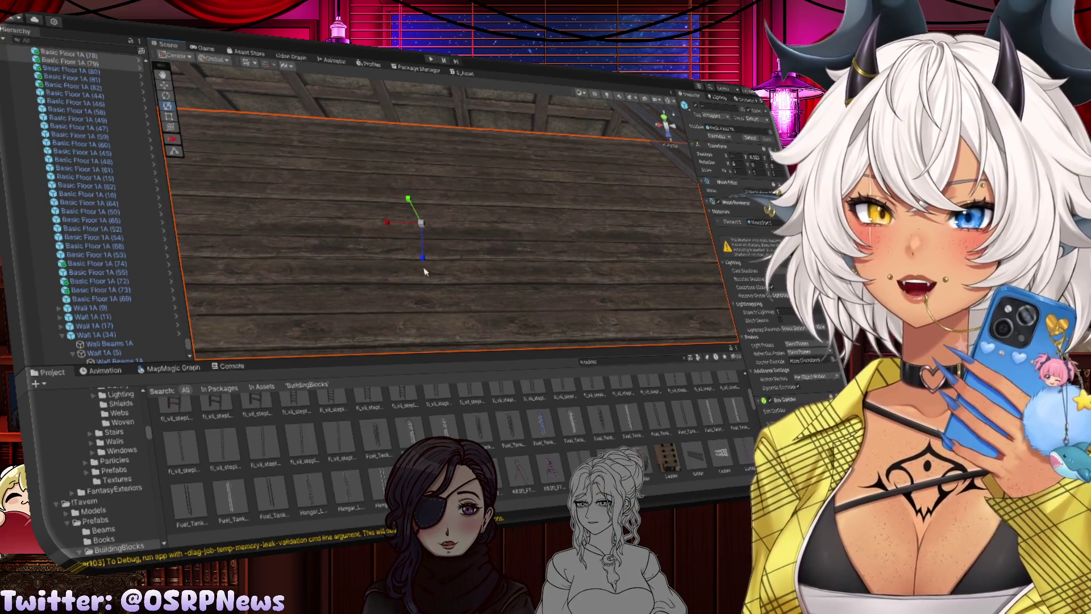
pyautogui.moveTo(425, 272)
pyautogui.mouseDown()
pyautogui.moveTo(377, 283)
pyautogui.moveTo(276, 232)
pyautogui.moveTo(295, 243)
pyautogui.moveTo(421, 250)
pyautogui.moveTo(516, 194)
pyautogui.moveTo(378, 214)
pyautogui.moveTo(525, 186)
pyautogui.mouseUp()
pyautogui.moveTo(581, 160); pyautogui.dragTo(580, 158)
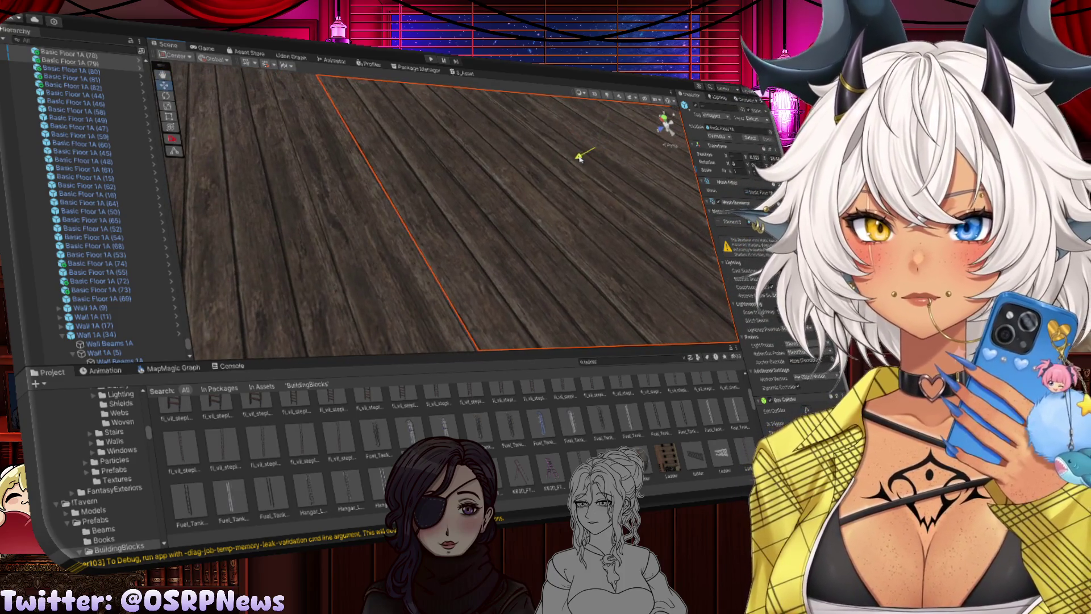
pyautogui.moveTo(512, 183)
pyautogui.mouseDown()
pyautogui.moveTo(487, 178)
pyautogui.moveTo(319, 210)
pyautogui.moveTo(492, 218)
pyautogui.moveTo(402, 226)
pyautogui.moveTo(511, 241)
pyautogui.moveTo(487, 237)
pyautogui.moveTo(538, 195)
pyautogui.mouseUp()
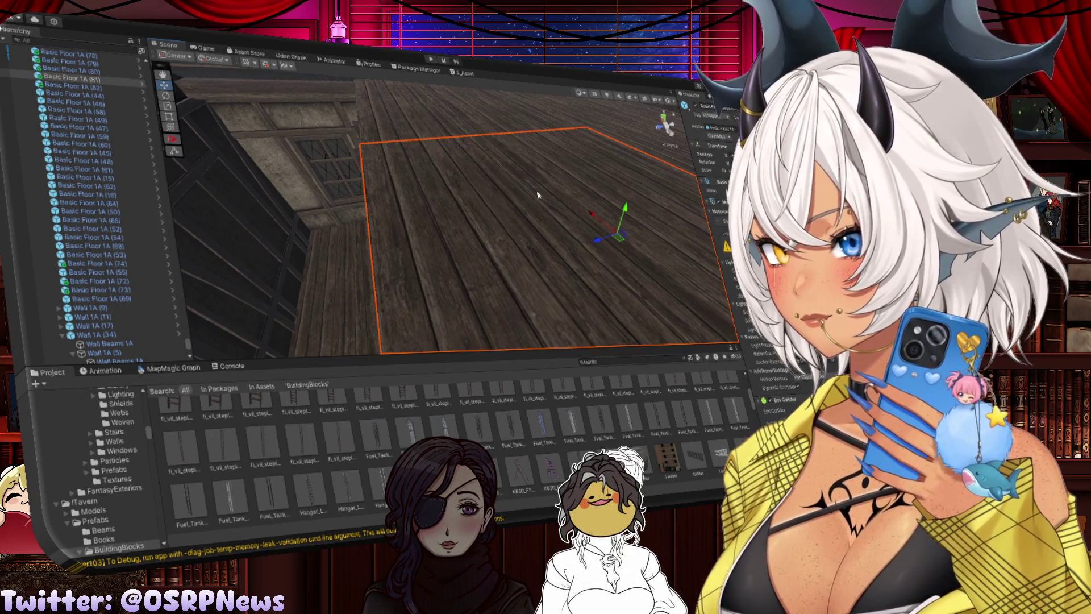
pyautogui.moveTo(539, 195); pyautogui.dragTo(386, 153)
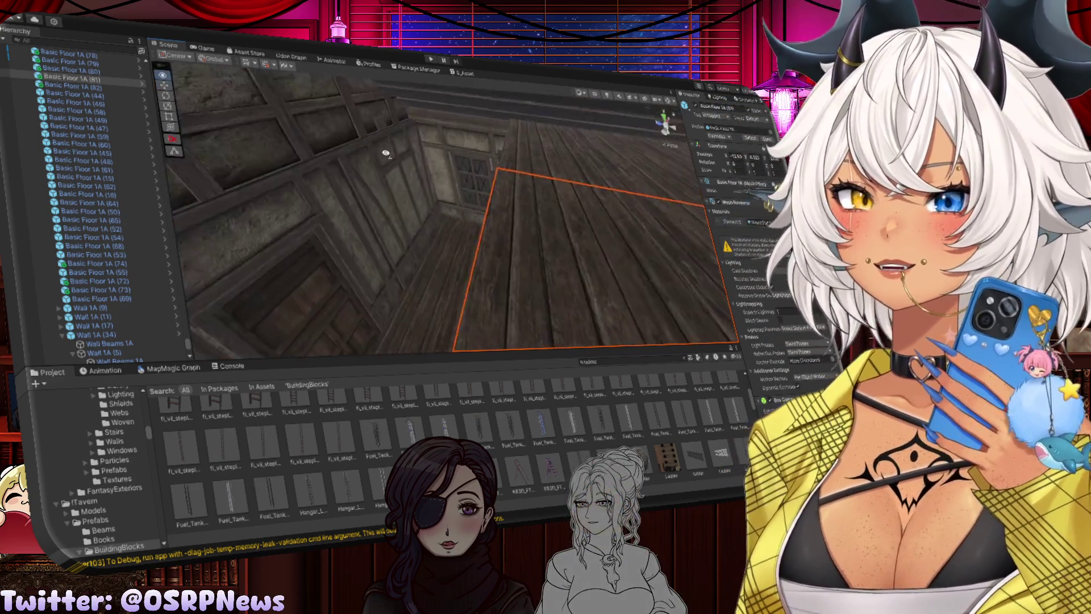
pyautogui.moveTo(550, 205)
pyautogui.mouseDown()
pyautogui.moveTo(582, 204)
pyautogui.moveTo(494, 203)
pyautogui.mouseUp()
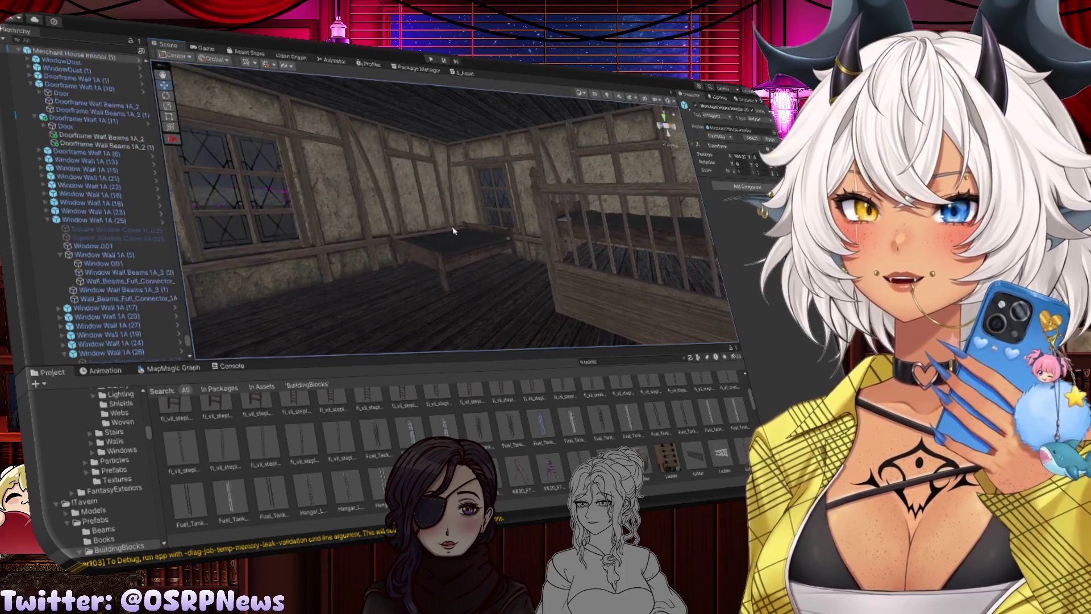
# Duplicate the bed and rotate the copy to face a new direction under the roof
pyautogui.click(468, 245)
pyautogui.hotkey('ctrl', 'd')
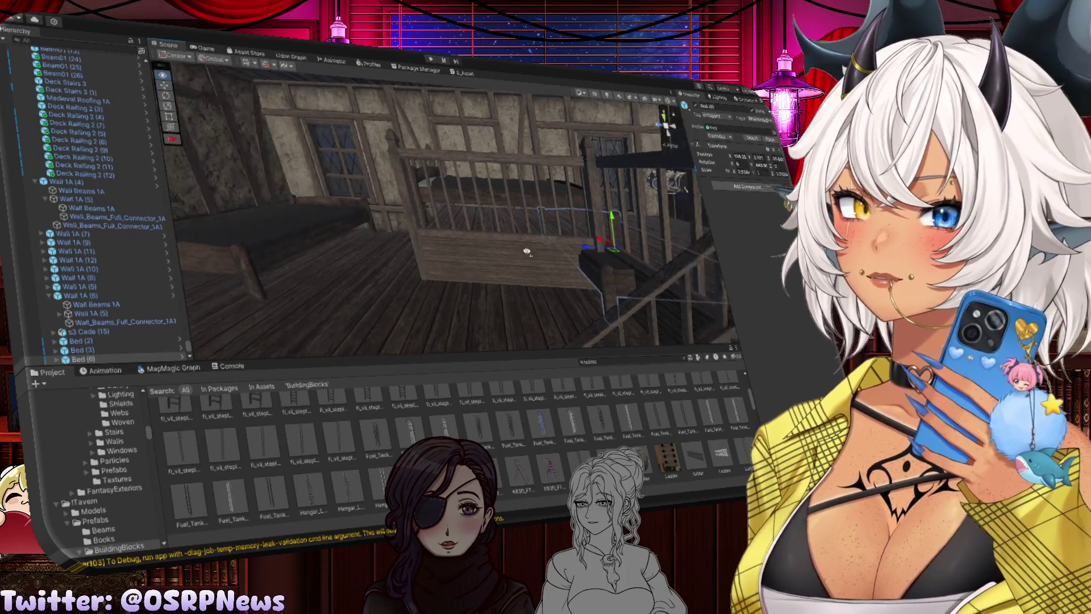
pyautogui.moveTo(527, 251)
pyautogui.mouseDown()
pyautogui.moveTo(549, 279)
pyautogui.moveTo(481, 257)
pyautogui.mouseUp()
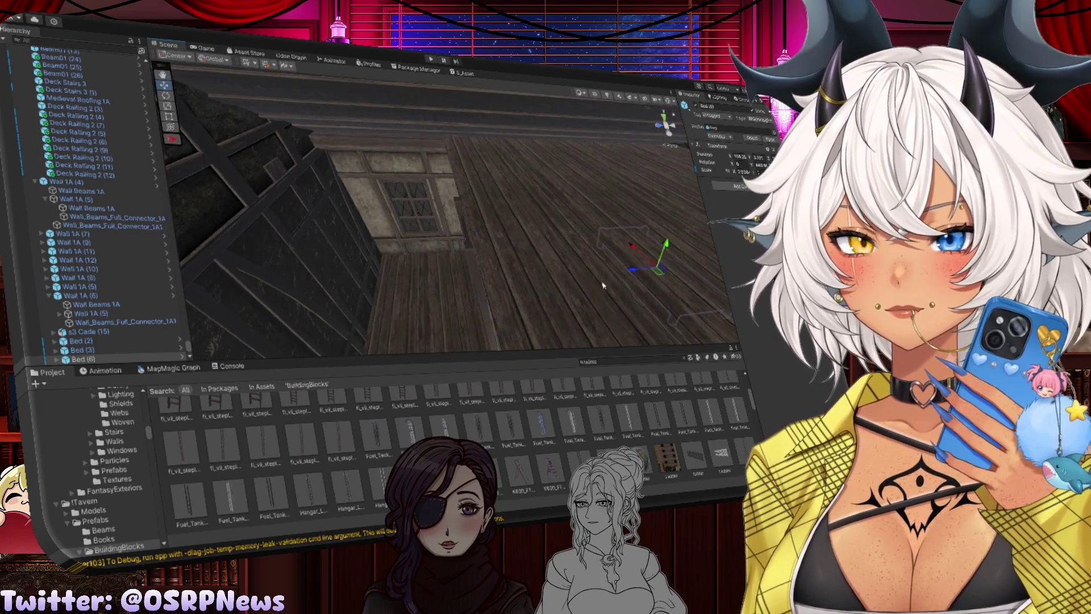
pyautogui.moveTo(440, 286); pyautogui.dragTo(509, 254)
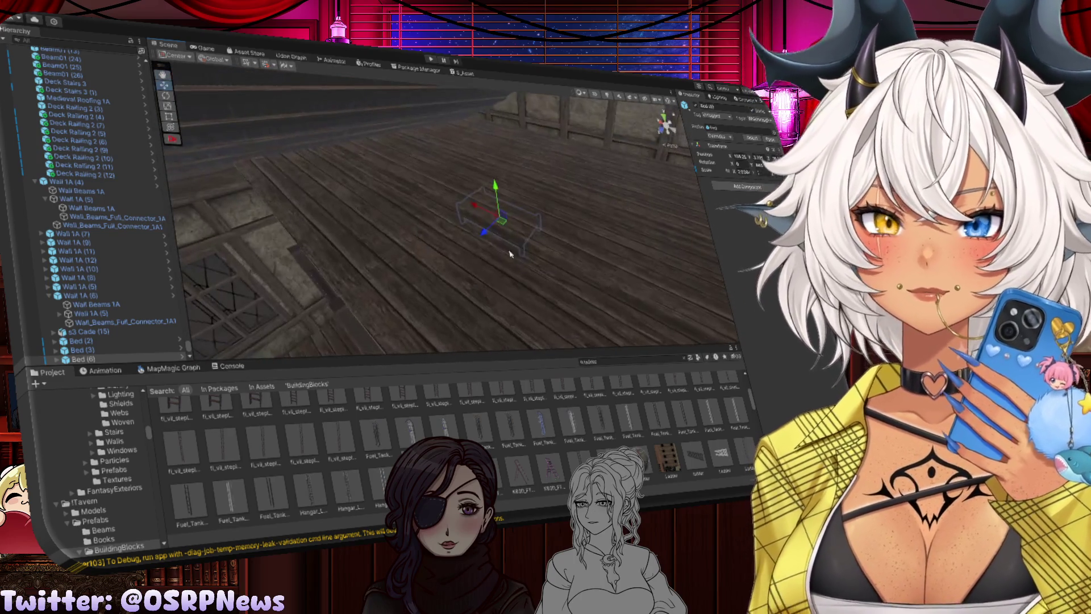
pyautogui.moveTo(475, 207); pyautogui.dragTo(528, 114)
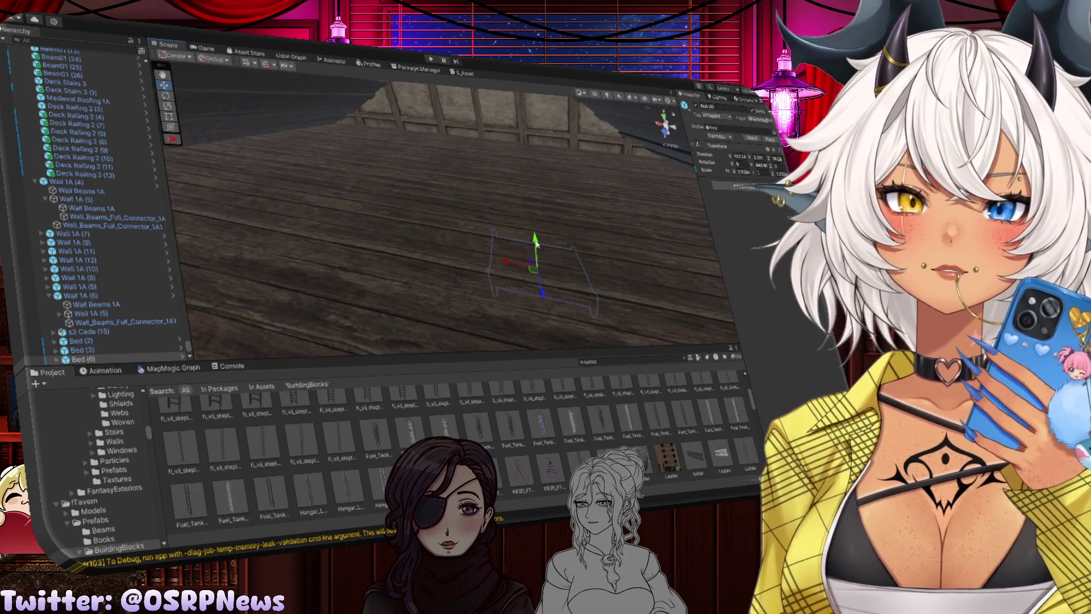
pyautogui.moveTo(523, 224)
pyautogui.mouseDown()
pyautogui.moveTo(514, 165)
pyautogui.moveTo(488, 251)
pyautogui.mouseUp()
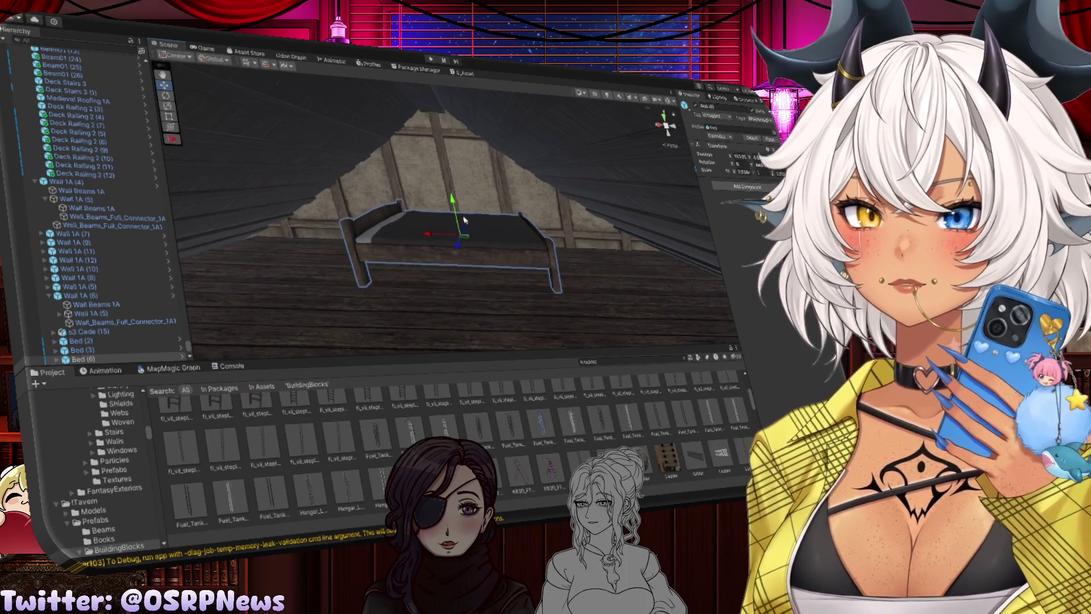
pyautogui.moveTo(464, 220)
pyautogui.mouseDown()
pyautogui.moveTo(574, 237)
pyautogui.moveTo(492, 246)
pyautogui.moveTo(471, 218)
pyautogui.moveTo(605, 241)
pyautogui.moveTo(527, 212)
pyautogui.moveTo(455, 256)
pyautogui.mouseUp()
pyautogui.press('e')
pyautogui.press('w')
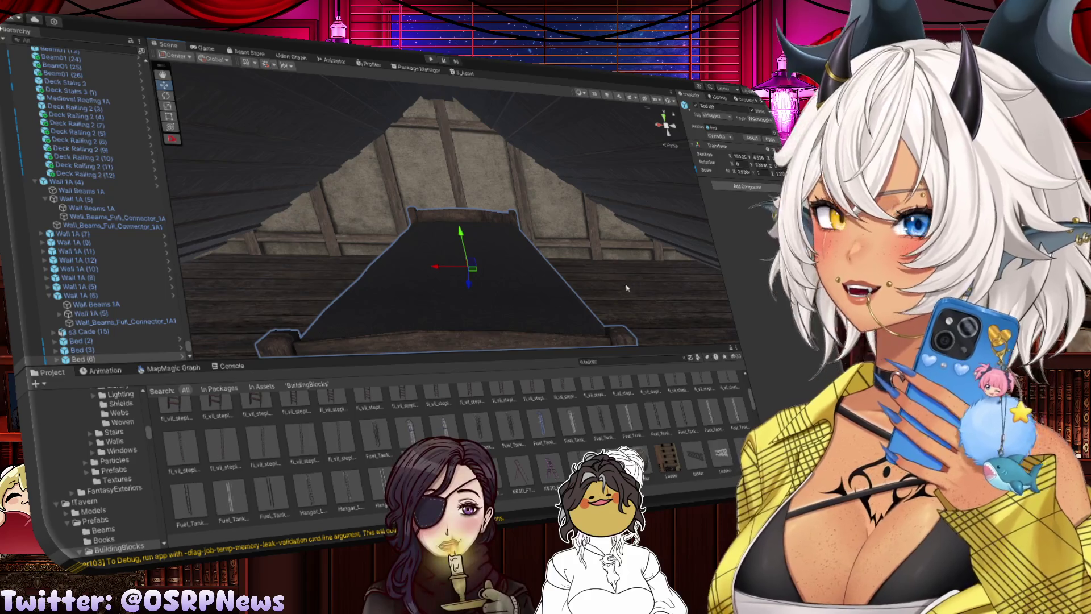
pyautogui.moveTo(436, 267)
pyautogui.mouseDown()
pyautogui.moveTo(408, 283)
pyautogui.moveTo(558, 290)
pyautogui.moveTo(519, 270)
pyautogui.mouseUp()
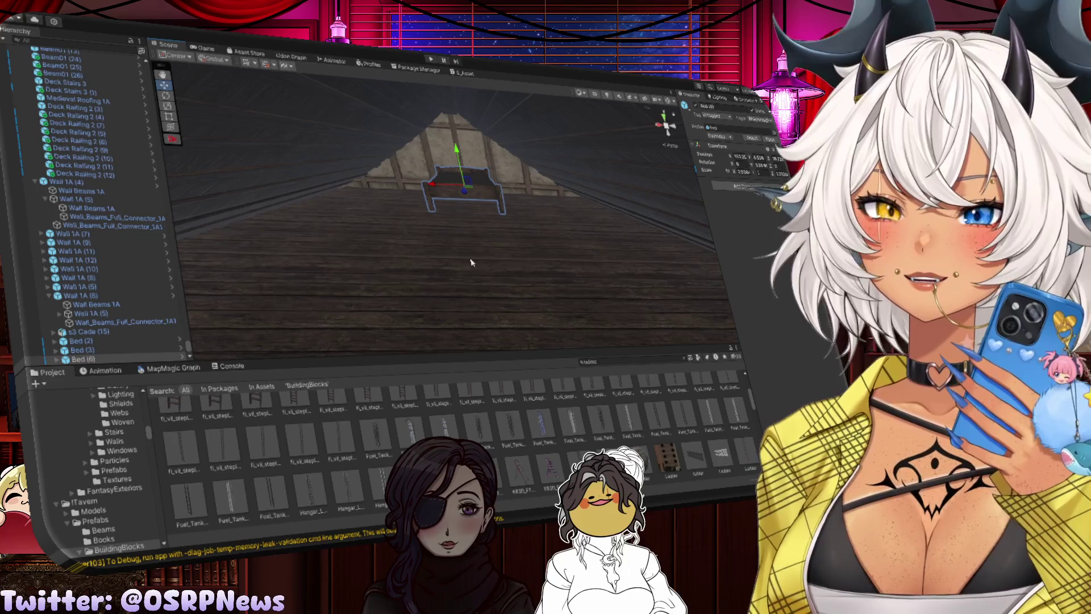
# Check the floor tile and duplicated bed, then select a wall beam near the ladder
pyautogui.click(479, 263)
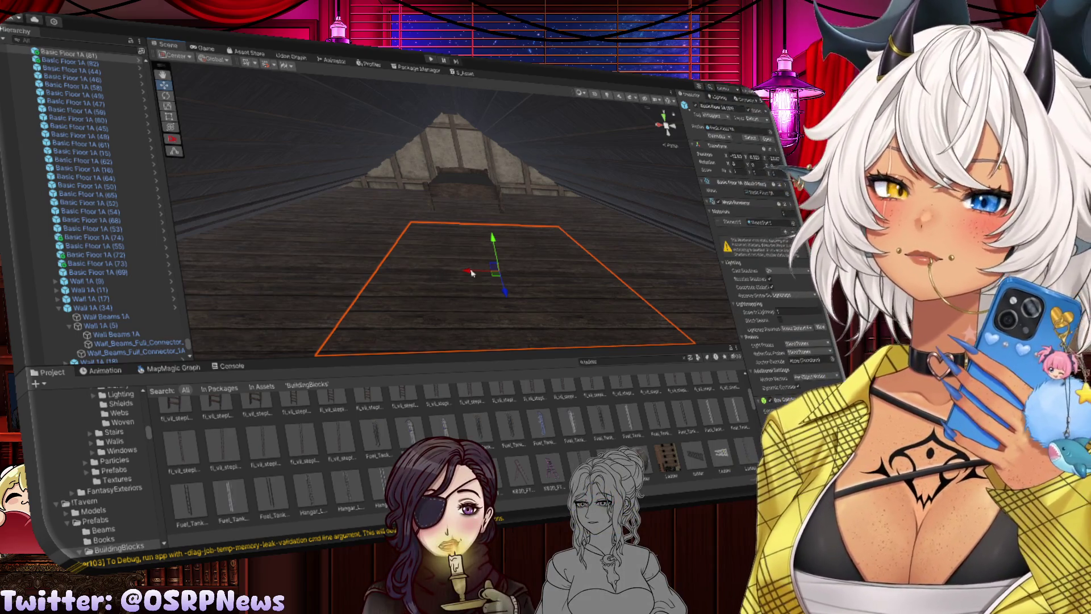
pyautogui.click(468, 196)
pyautogui.press('r')
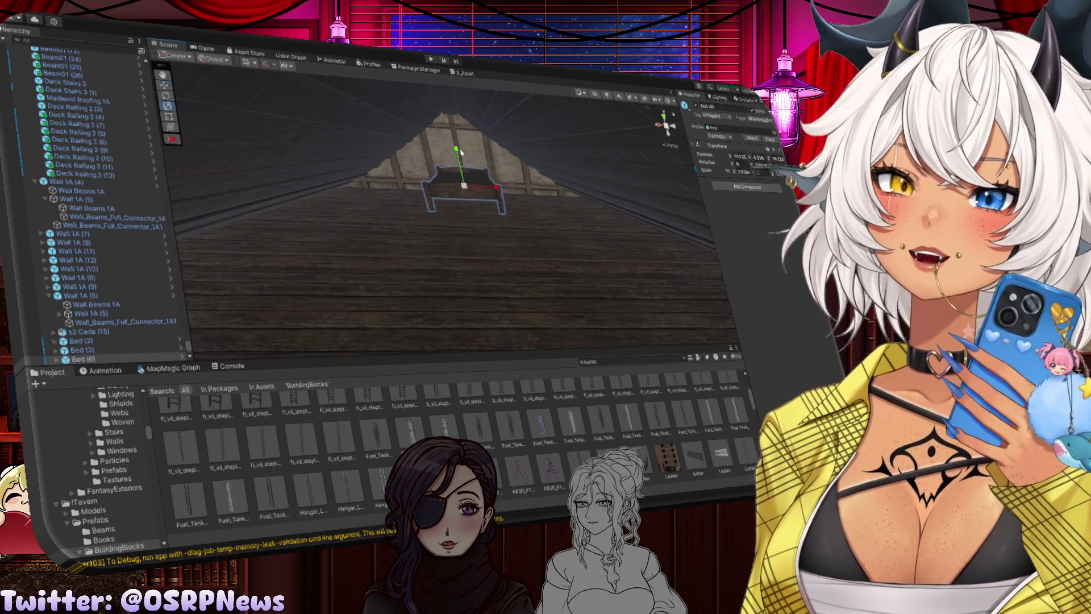
pyautogui.press('w')
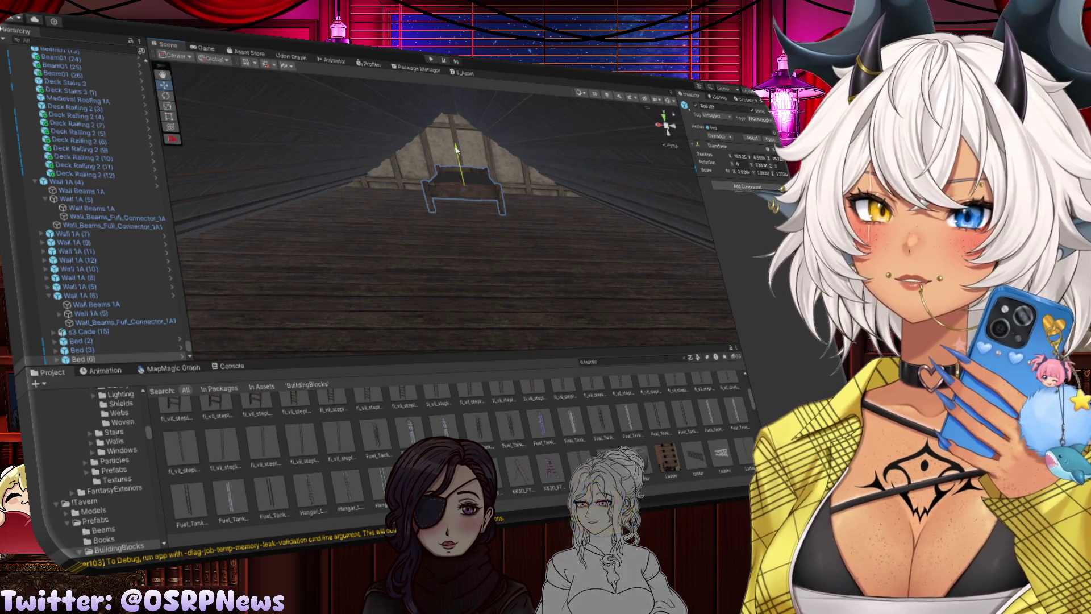
pyautogui.moveTo(543, 200)
pyautogui.mouseDown()
pyautogui.moveTo(480, 257)
pyautogui.moveTo(493, 223)
pyautogui.moveTo(657, 265)
pyautogui.mouseUp()
pyautogui.click(493, 223)
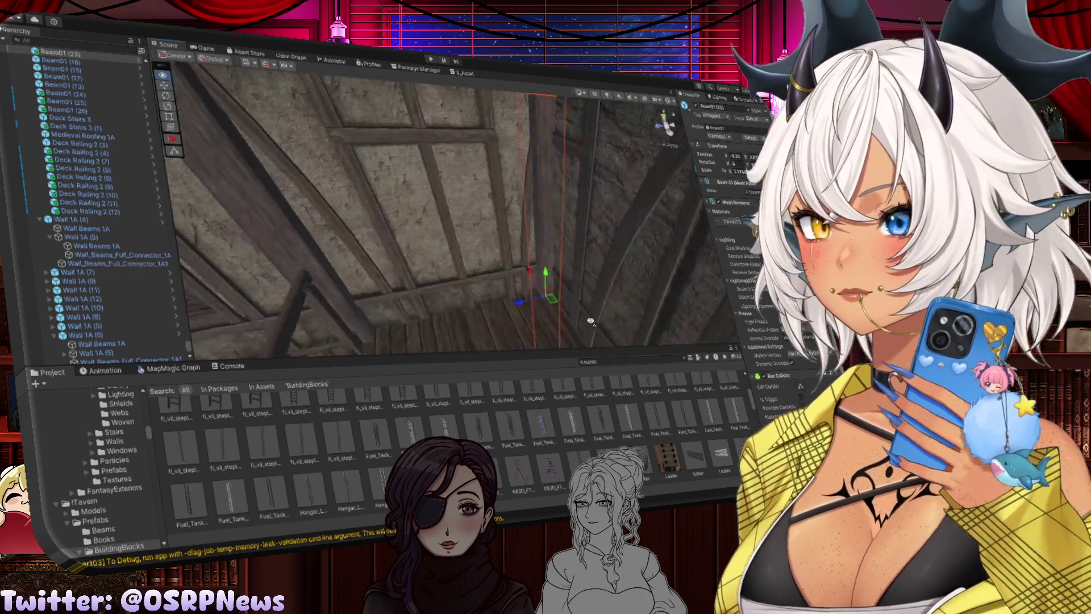
pyautogui.moveTo(591, 321)
pyautogui.mouseDown()
pyautogui.moveTo(375, 290)
pyautogui.moveTo(500, 295)
pyautogui.moveTo(397, 285)
pyautogui.moveTo(529, 245)
pyautogui.moveTo(560, 212)
pyautogui.moveTo(666, 233)
pyautogui.moveTo(582, 230)
pyautogui.mouseUp()
pyautogui.click(532, 311)
pyautogui.click(583, 230)
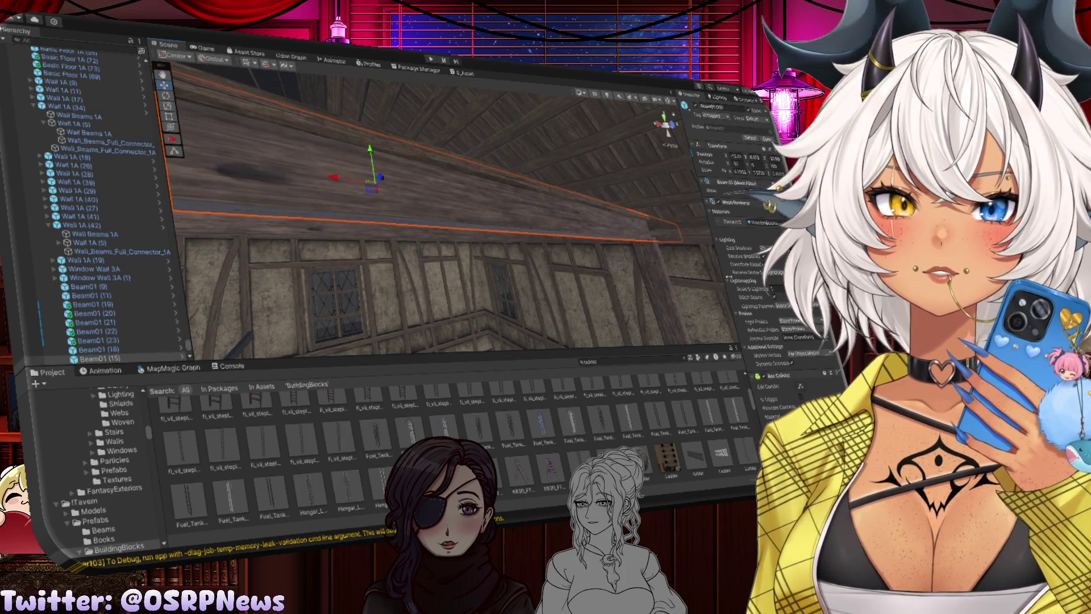
pyautogui.scroll(-1, 739, 228)
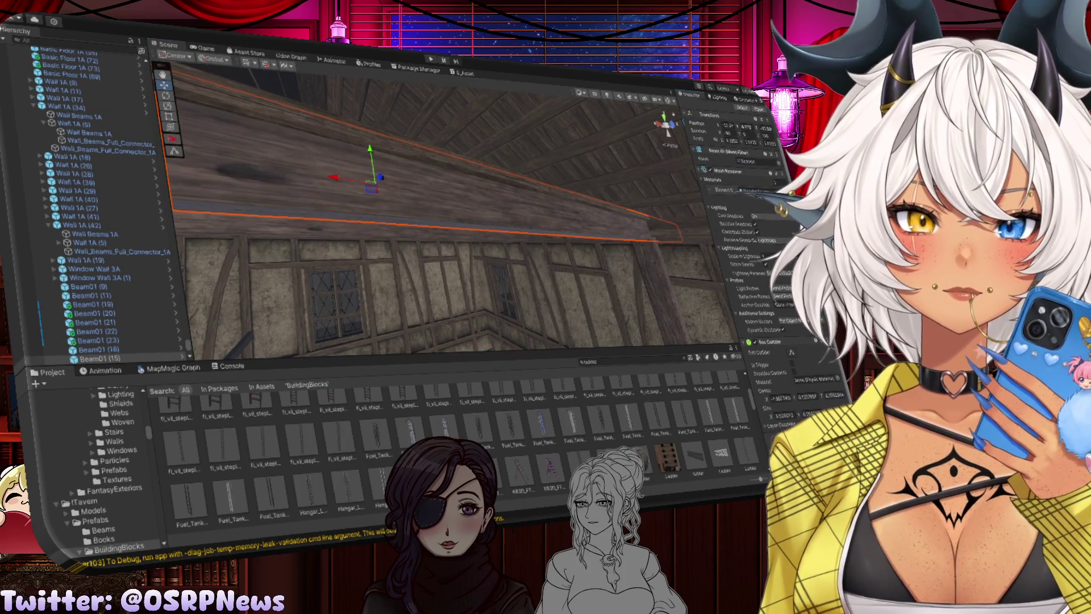
pyautogui.scroll(-4, 733, 227)
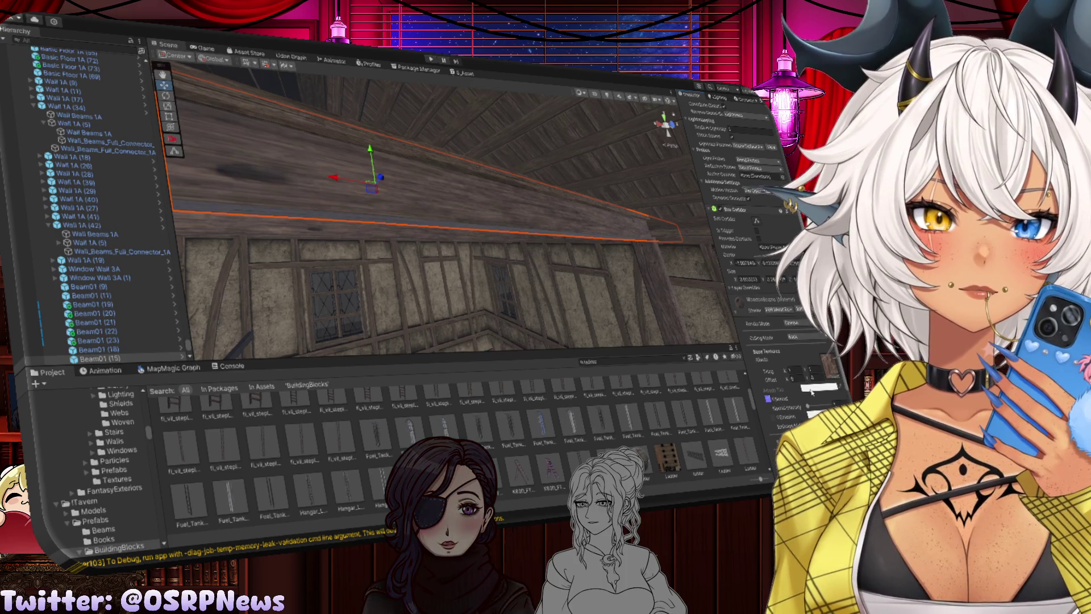
pyautogui.scroll(-2, 760, 352)
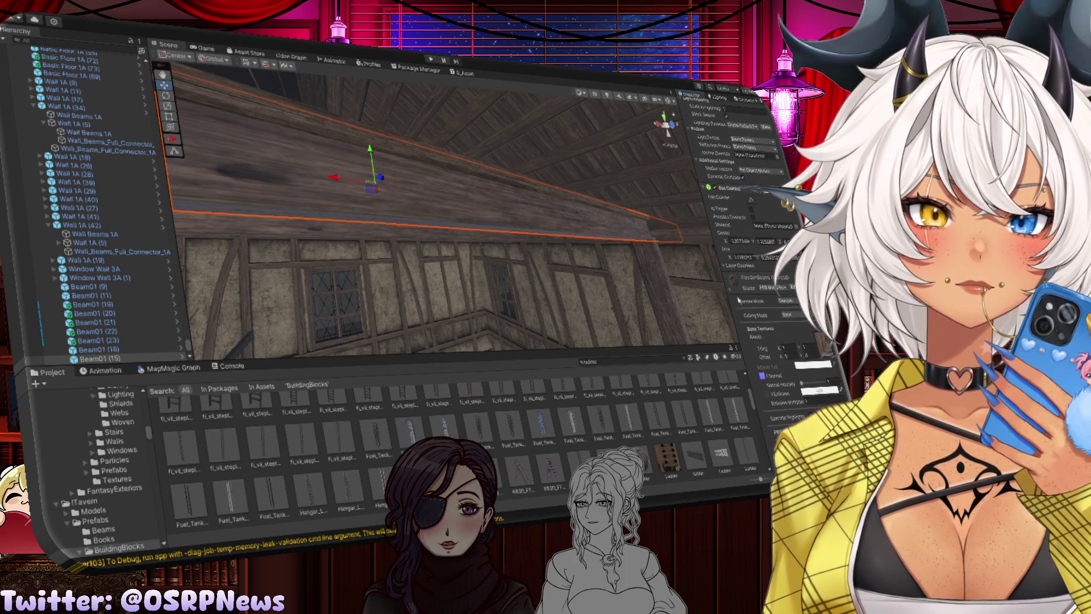
pyautogui.scroll(5, 757, 353)
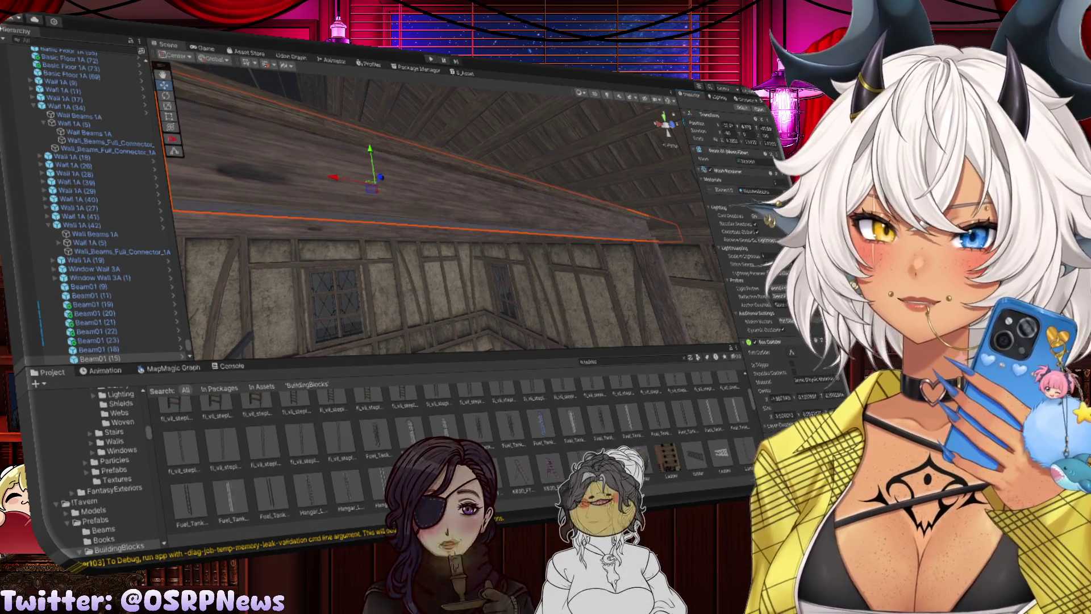
pyautogui.moveTo(483, 272); pyautogui.dragTo(493, 299)
# Frame the upper balcony Deck Railing and move it along one axis
pyautogui.click(492, 321)
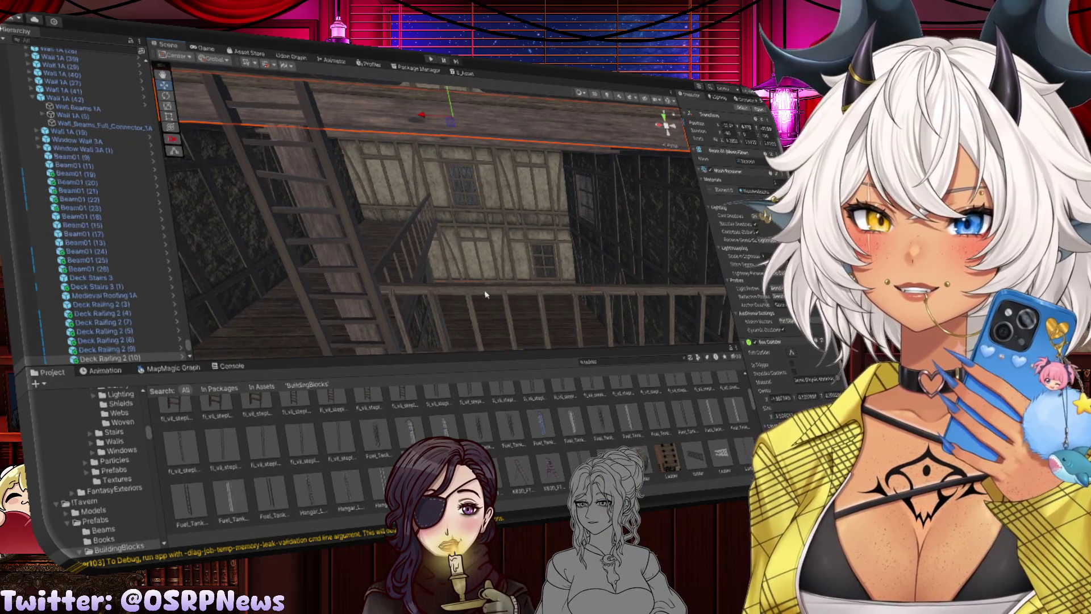
pyautogui.press('f')
pyautogui.click(563, 273)
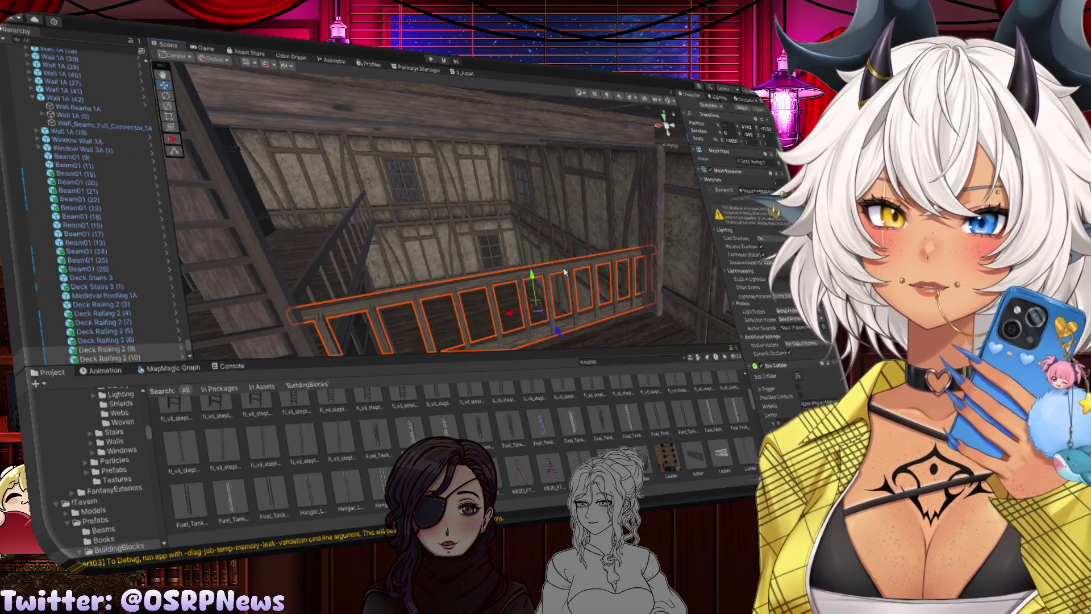
pyautogui.moveTo(562, 273)
pyautogui.mouseDown()
pyautogui.moveTo(421, 230)
pyautogui.moveTo(219, 239)
pyautogui.mouseUp()
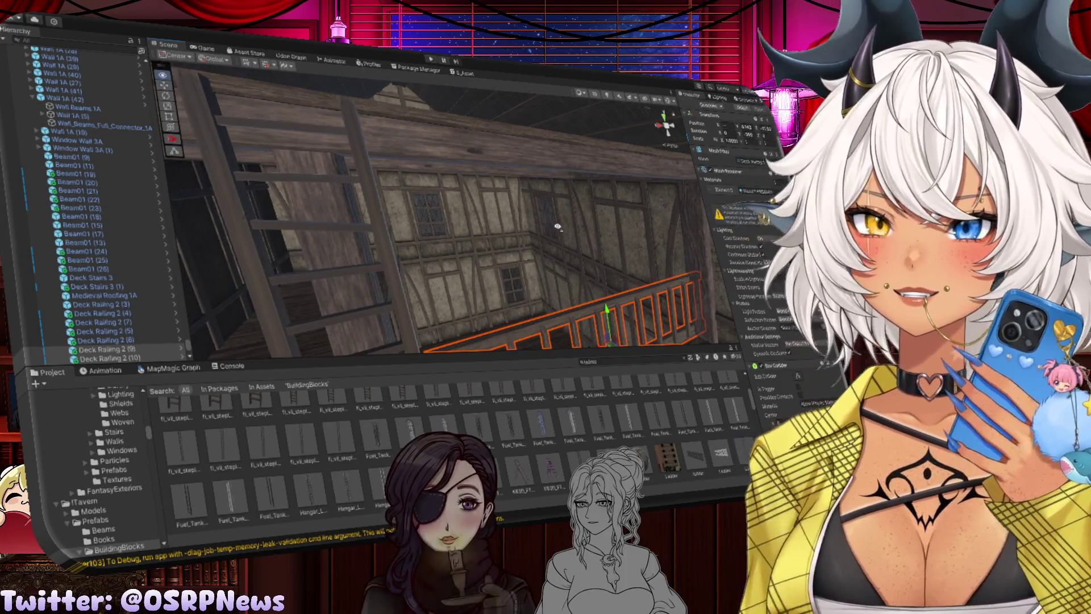
pyautogui.press('f')
pyautogui.click(510, 248)
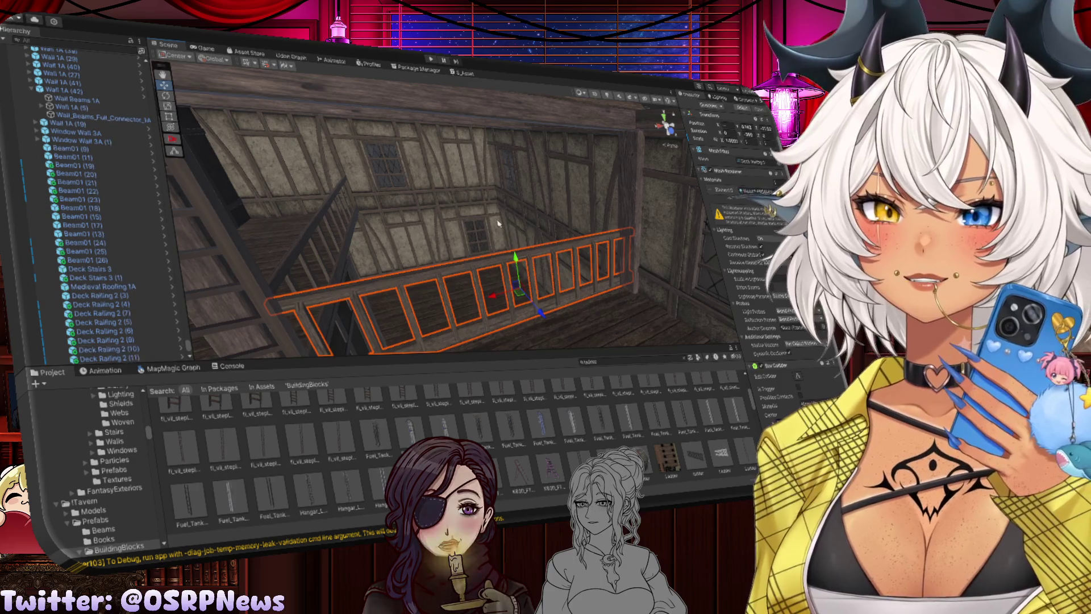
pyautogui.moveTo(510, 248)
pyautogui.mouseDown()
pyautogui.moveTo(492, 309)
pyautogui.moveTo(513, 329)
pyautogui.moveTo(529, 178)
pyautogui.mouseUp()
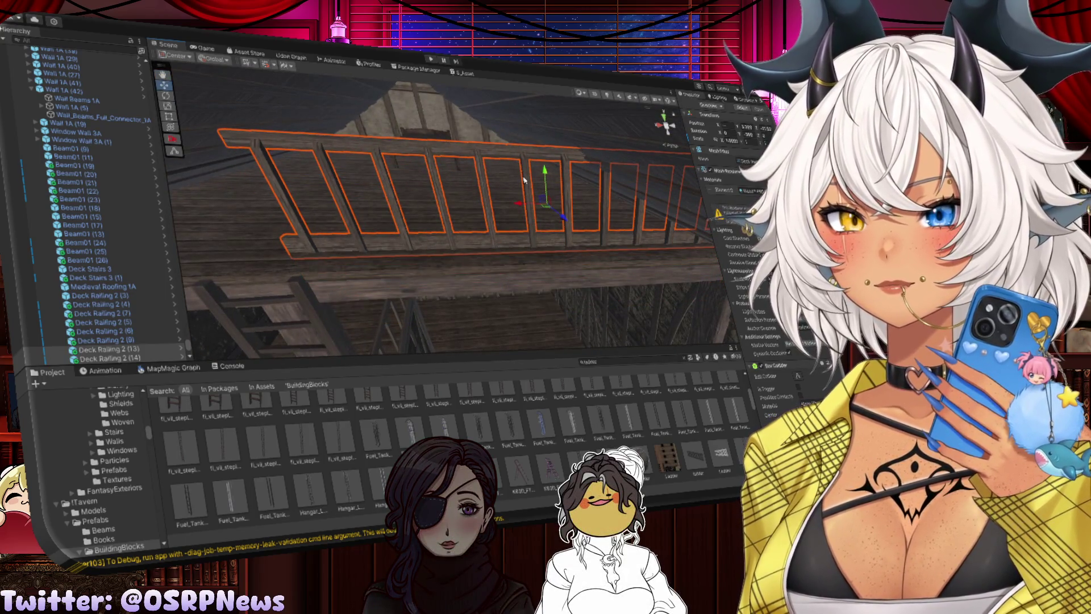
pyautogui.moveTo(568, 227); pyautogui.dragTo(577, 236)
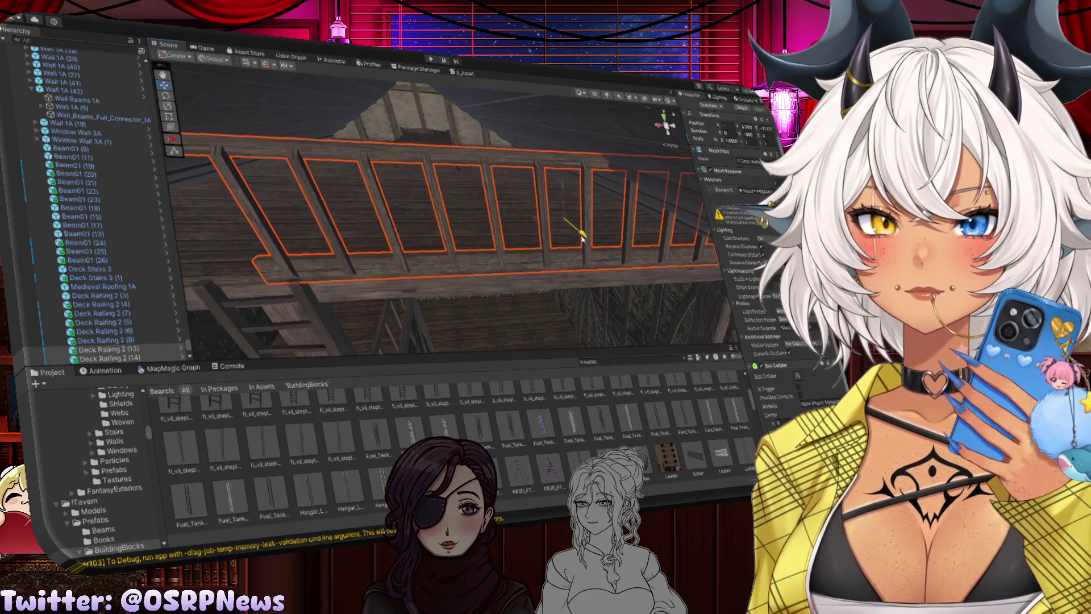
# Slide the ladder sideways along X beneath the railing
pyautogui.moveTo(448, 259); pyautogui.dragTo(453, 314)
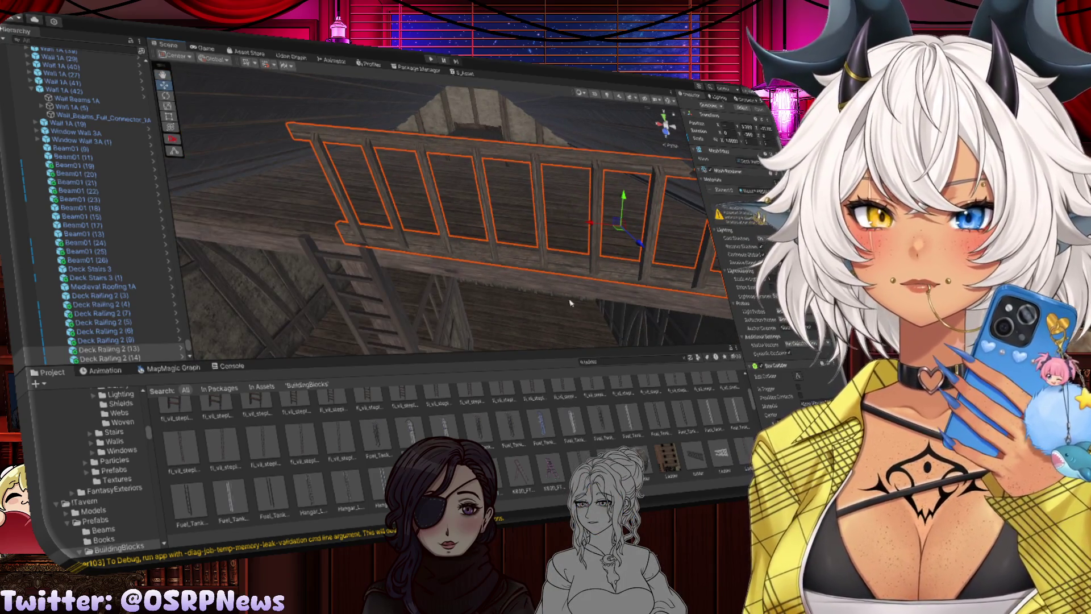
pyautogui.moveTo(572, 303)
pyautogui.mouseDown()
pyautogui.moveTo(539, 308)
pyautogui.moveTo(492, 281)
pyautogui.moveTo(510, 298)
pyautogui.mouseUp()
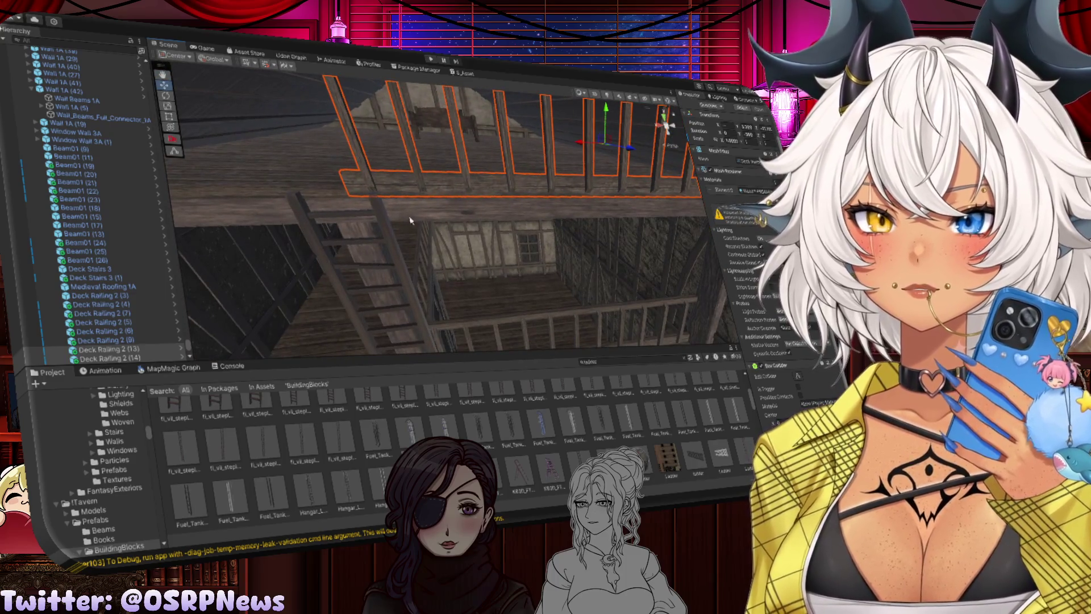
pyautogui.click(401, 293)
pyautogui.moveTo(363, 336)
pyautogui.mouseDown()
pyautogui.moveTo(544, 305)
pyautogui.moveTo(486, 287)
pyautogui.moveTo(465, 230)
pyautogui.mouseUp()
# Shift Deck Railing 2 (14) and Deck Railing 2 (13) left so they line up
pyautogui.click(464, 223)
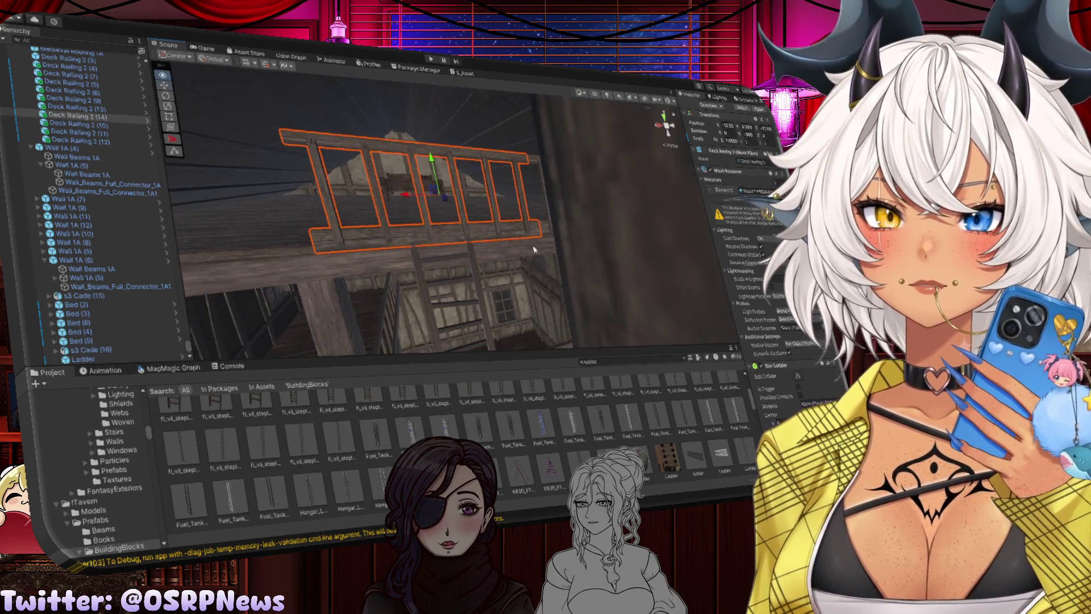
pyautogui.moveTo(401, 198)
pyautogui.mouseDown()
pyautogui.moveTo(238, 187)
pyautogui.moveTo(252, 177)
pyautogui.mouseUp()
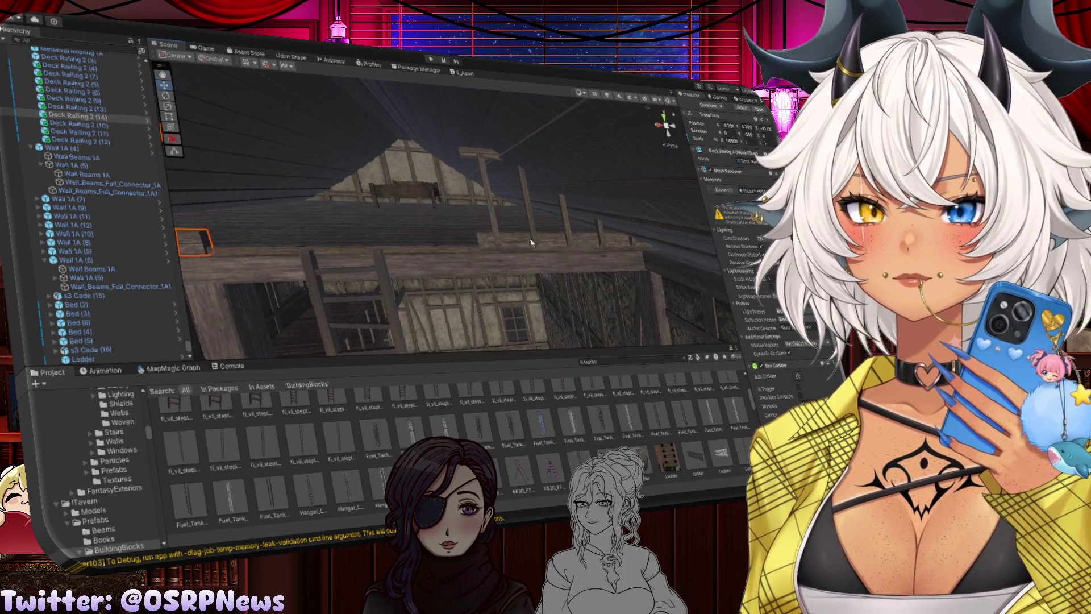
pyautogui.click(532, 243)
pyautogui.moveTo(504, 206); pyautogui.dragTo(478, 213)
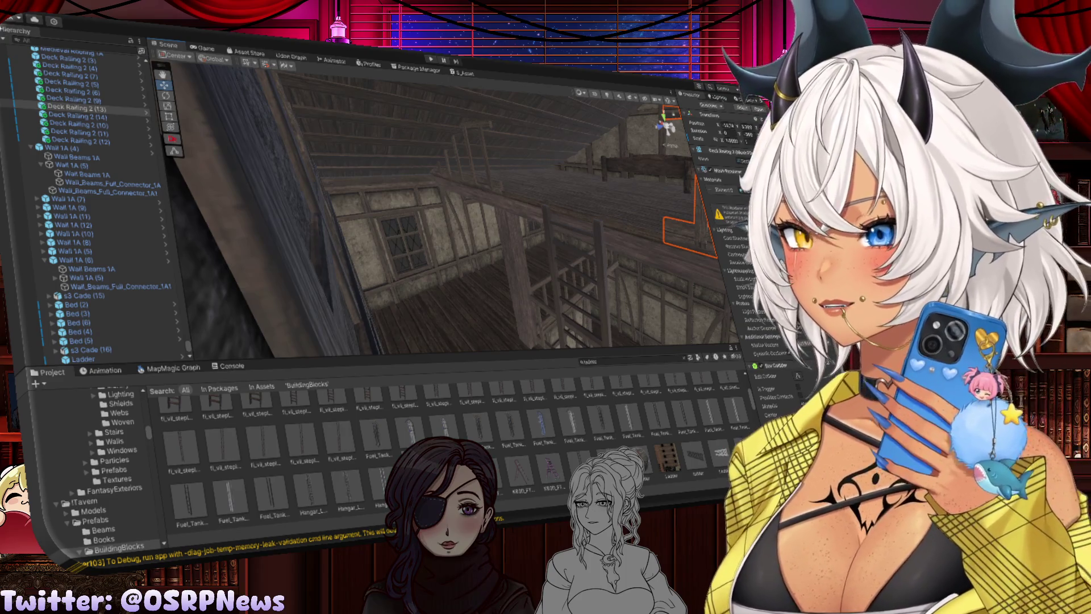
pyautogui.moveTo(432, 227)
pyautogui.mouseDown()
pyautogui.moveTo(363, 246)
pyautogui.moveTo(304, 293)
pyautogui.moveTo(242, 300)
pyautogui.moveTo(594, 230)
pyautogui.mouseUp()
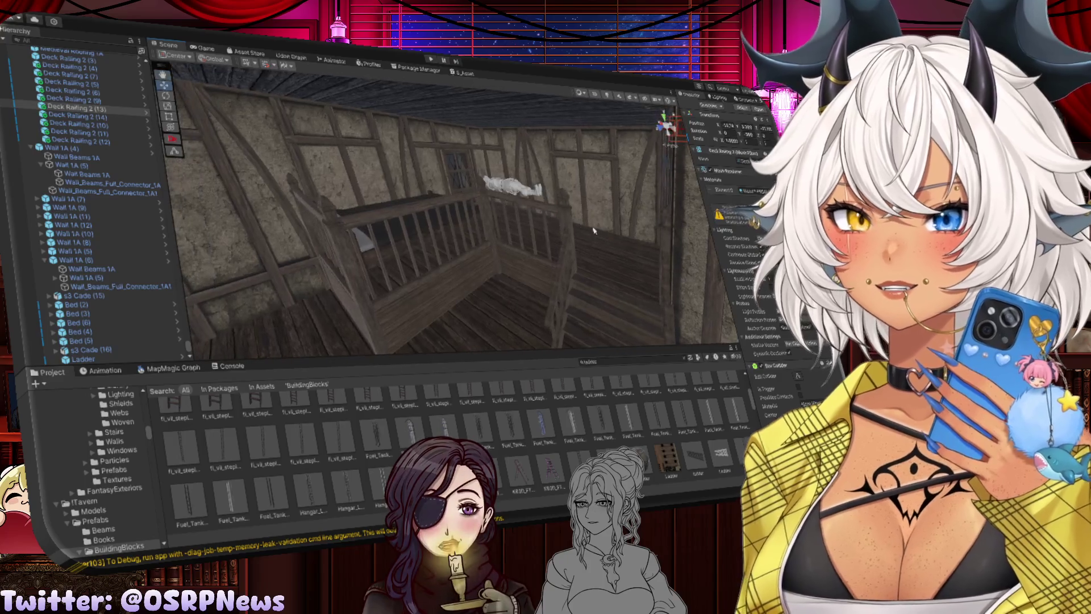
pyautogui.click(566, 217)
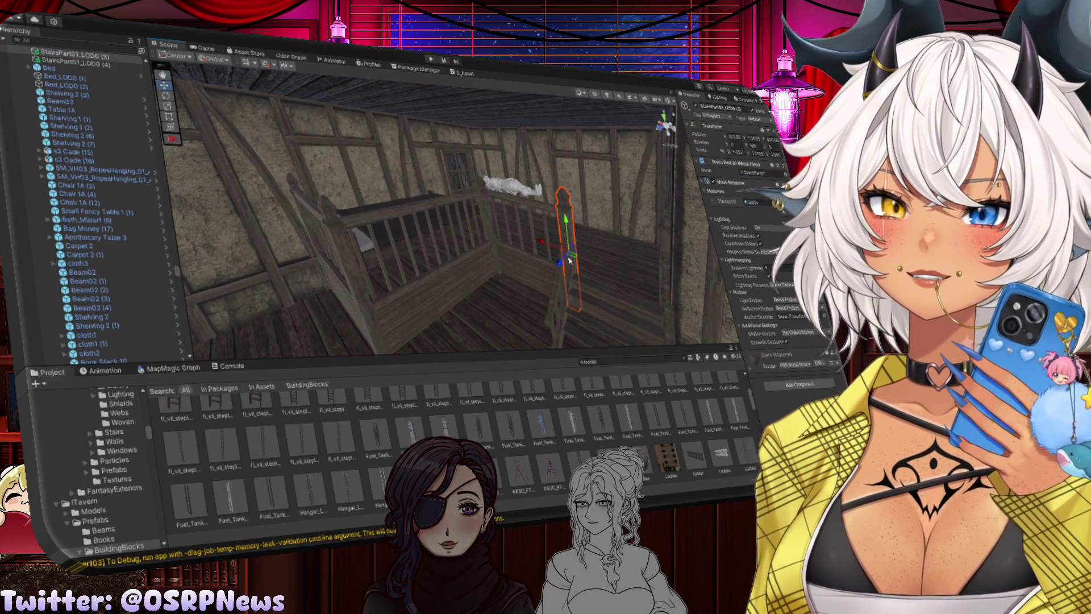
# Move the wooden post beside the upper railing left along X and slightly up
pyautogui.click(612, 211)
pyautogui.moveTo(615, 223); pyautogui.dragTo(516, 215)
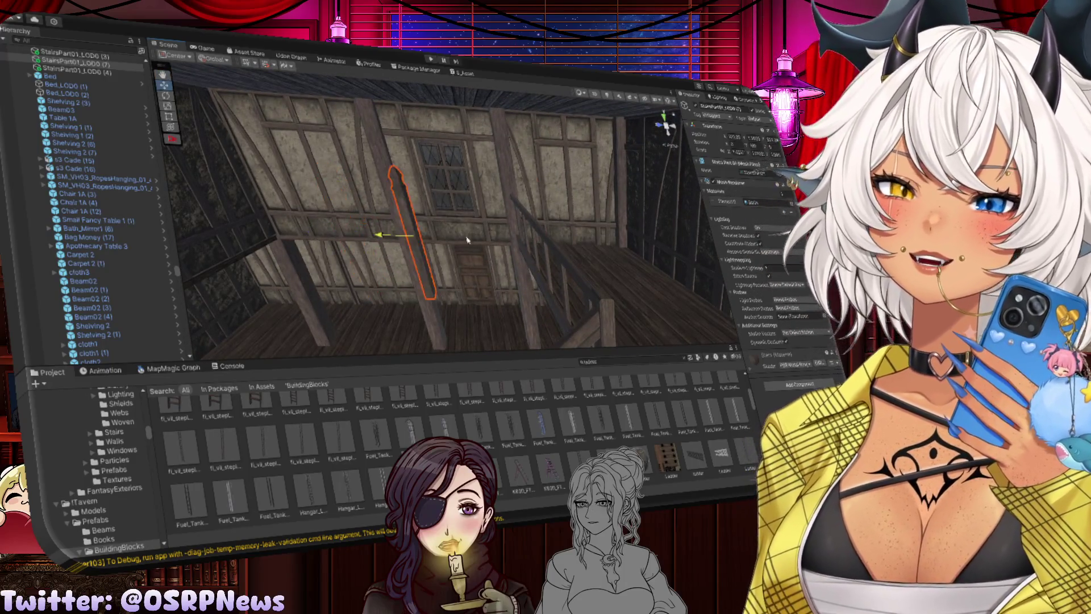
pyautogui.click(621, 239)
pyautogui.moveTo(620, 239); pyautogui.dragTo(634, 236)
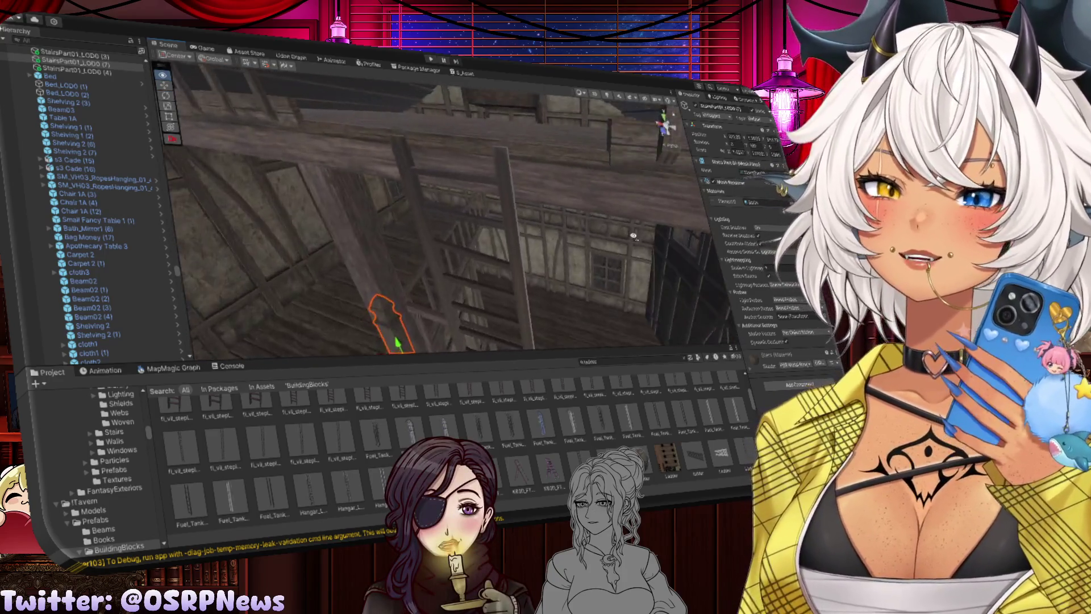
pyautogui.press('f')
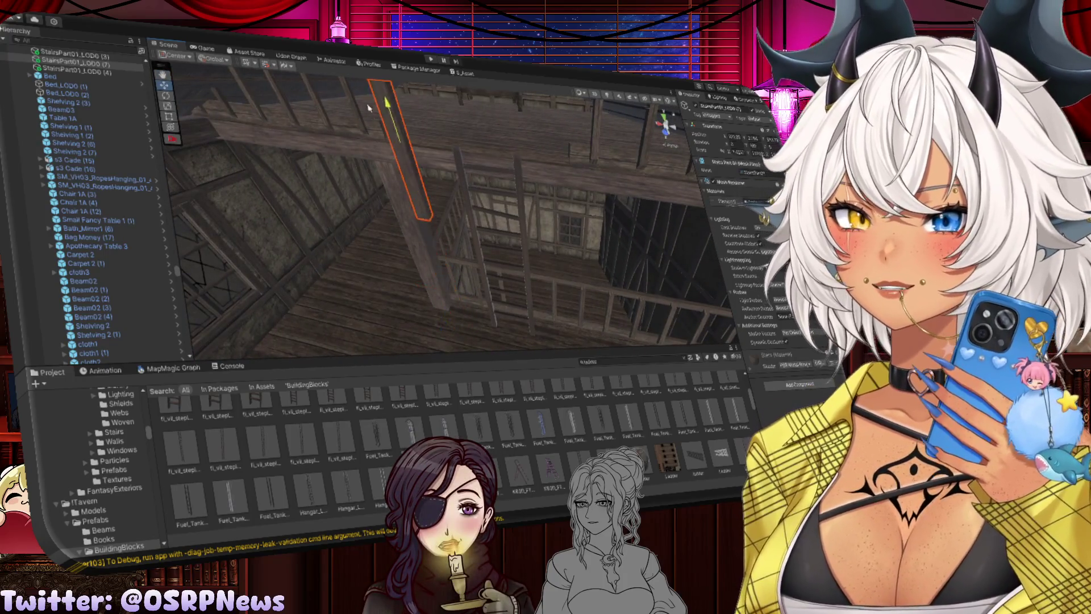
pyautogui.moveTo(481, 257); pyautogui.dragTo(438, 220)
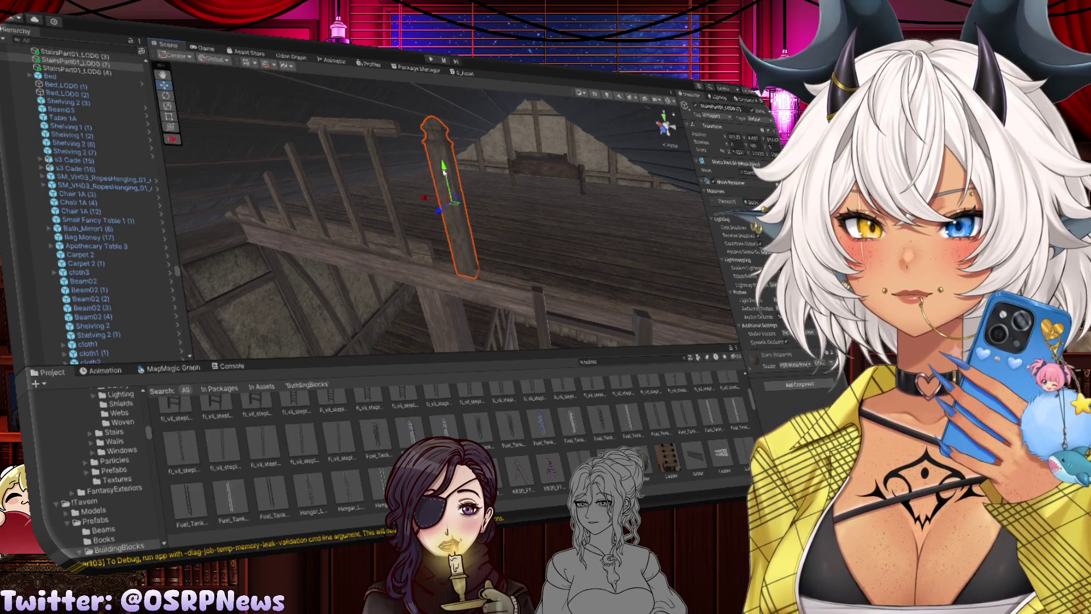
pyautogui.moveTo(428, 198); pyautogui.dragTo(393, 197)
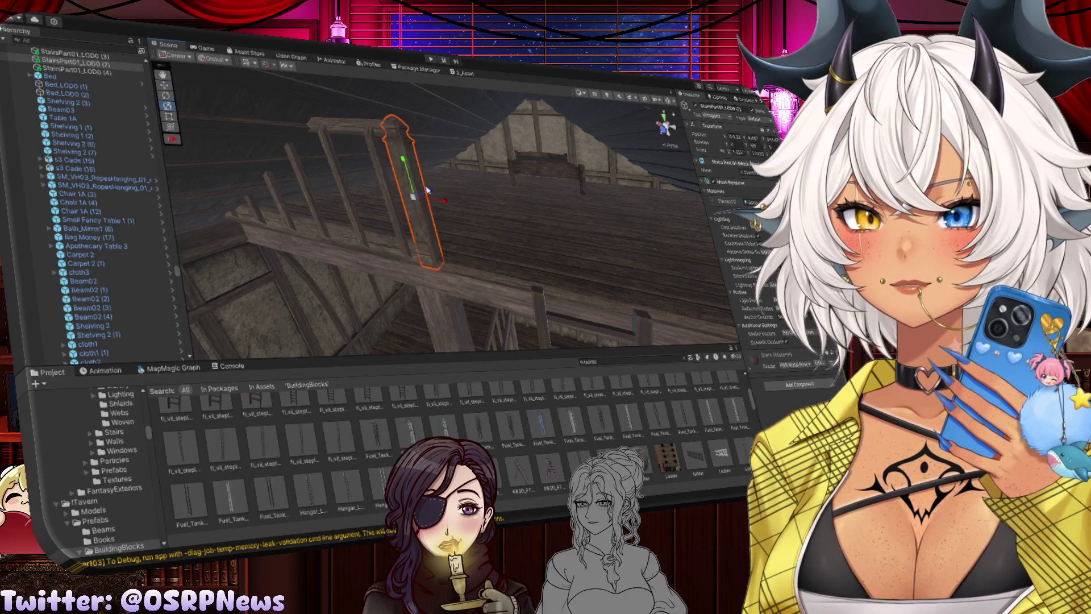
pyautogui.press('w')
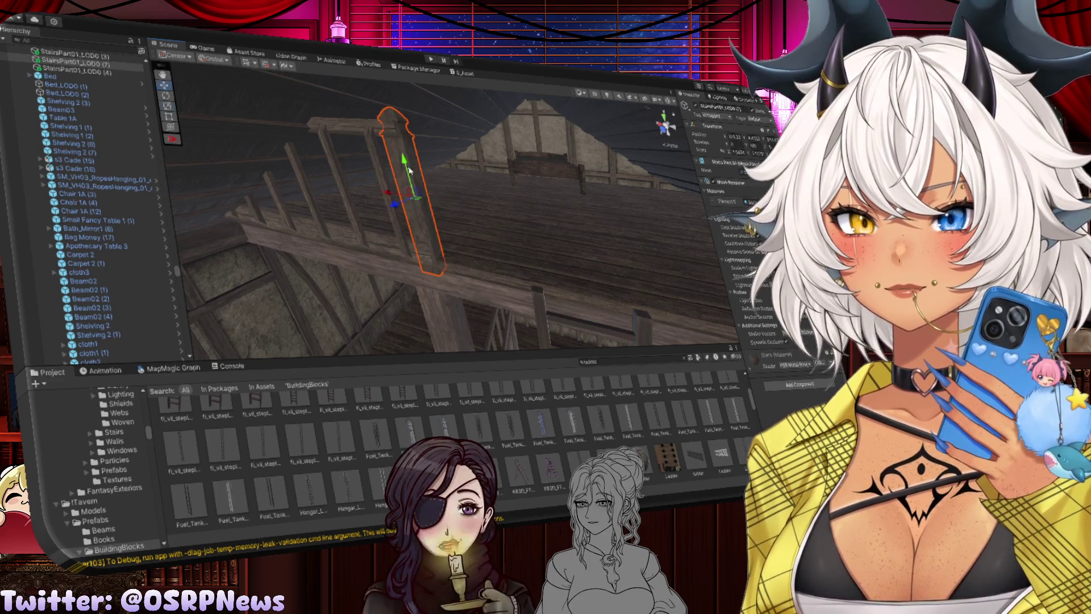
pyautogui.moveTo(403, 166); pyautogui.dragTo(403, 160)
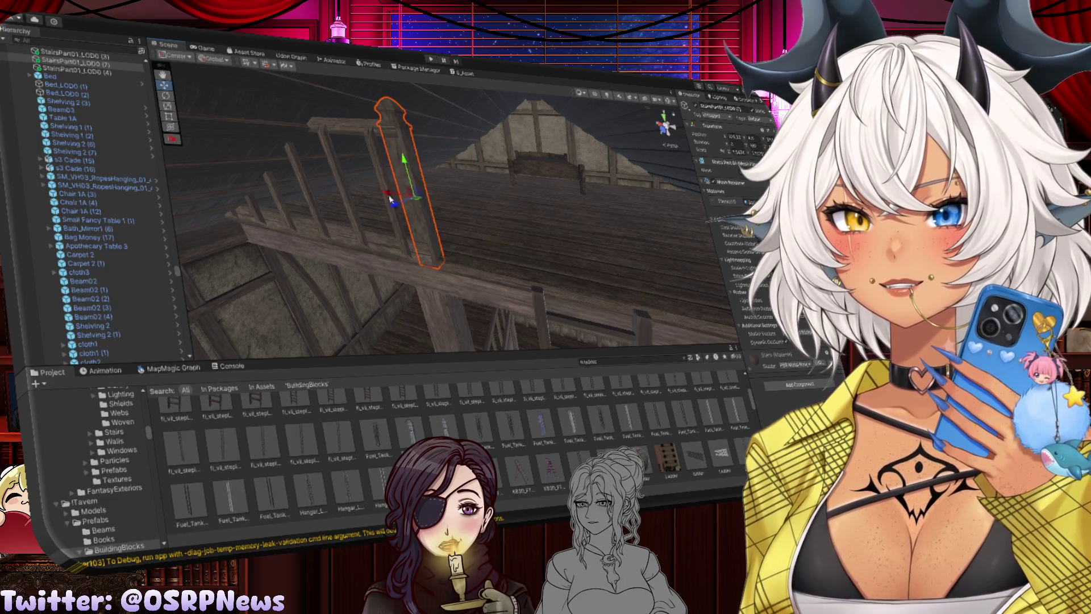
pyautogui.moveTo(406, 221)
pyautogui.mouseDown()
pyautogui.moveTo(455, 231)
pyautogui.moveTo(449, 216)
pyautogui.moveTo(338, 225)
pyautogui.moveTo(622, 214)
pyautogui.moveTo(612, 211)
pyautogui.mouseUp()
# Duplicate the post for placement further along the railing
pyautogui.hotkey('ctrl', 'd')
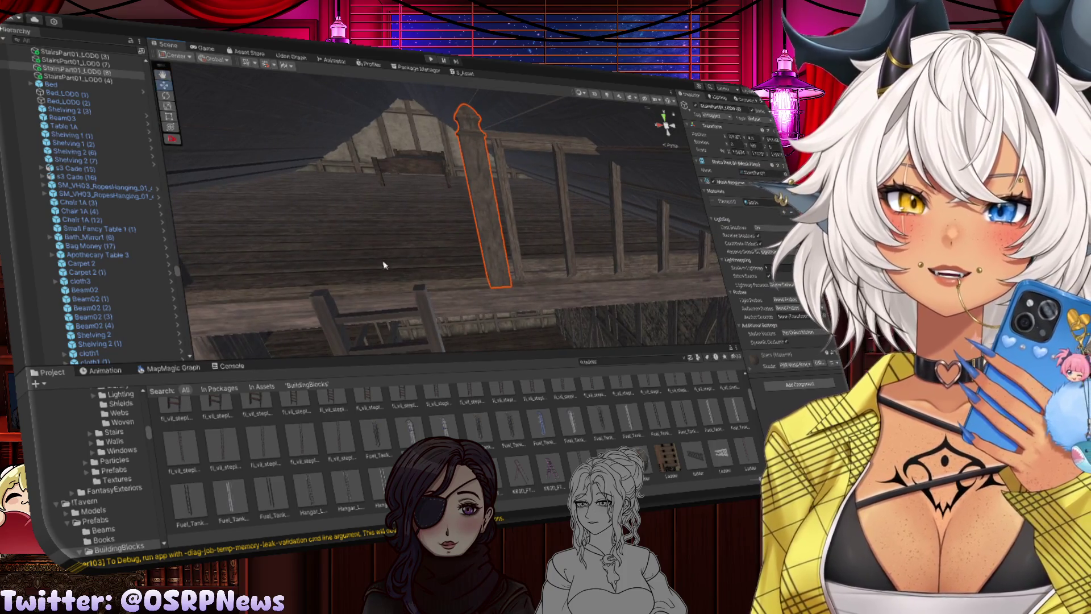
pyautogui.click(384, 265)
pyautogui.moveTo(384, 265)
pyautogui.mouseDown()
pyautogui.moveTo(419, 236)
pyautogui.moveTo(432, 243)
pyautogui.moveTo(416, 193)
pyautogui.moveTo(417, 278)
pyautogui.moveTo(450, 267)
pyautogui.moveTo(509, 276)
pyautogui.moveTo(499, 261)
pyautogui.moveTo(434, 280)
pyautogui.moveTo(561, 267)
pyautogui.moveTo(560, 244)
pyautogui.moveTo(373, 243)
pyautogui.moveTo(509, 260)
pyautogui.moveTo(467, 240)
pyautogui.moveTo(518, 220)
pyautogui.mouseUp()
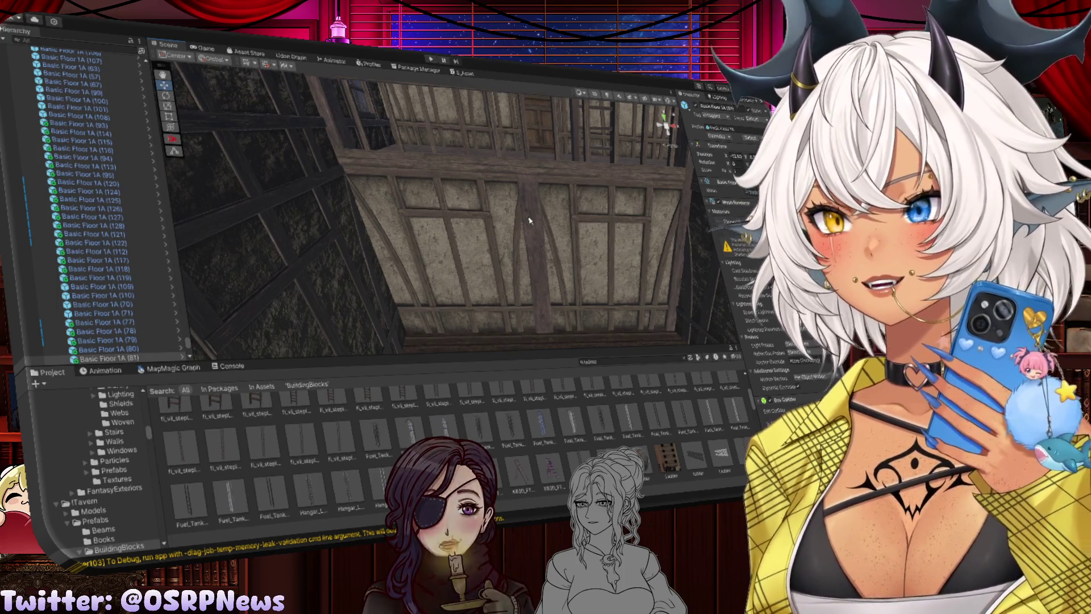
# Search the Project window for 'woven' village assets
pyautogui.moveTo(519, 233)
pyautogui.mouseDown()
pyautogui.moveTo(552, 294)
pyautogui.moveTo(591, 253)
pyautogui.moveTo(451, 236)
pyautogui.moveTo(327, 166)
pyautogui.mouseUp()
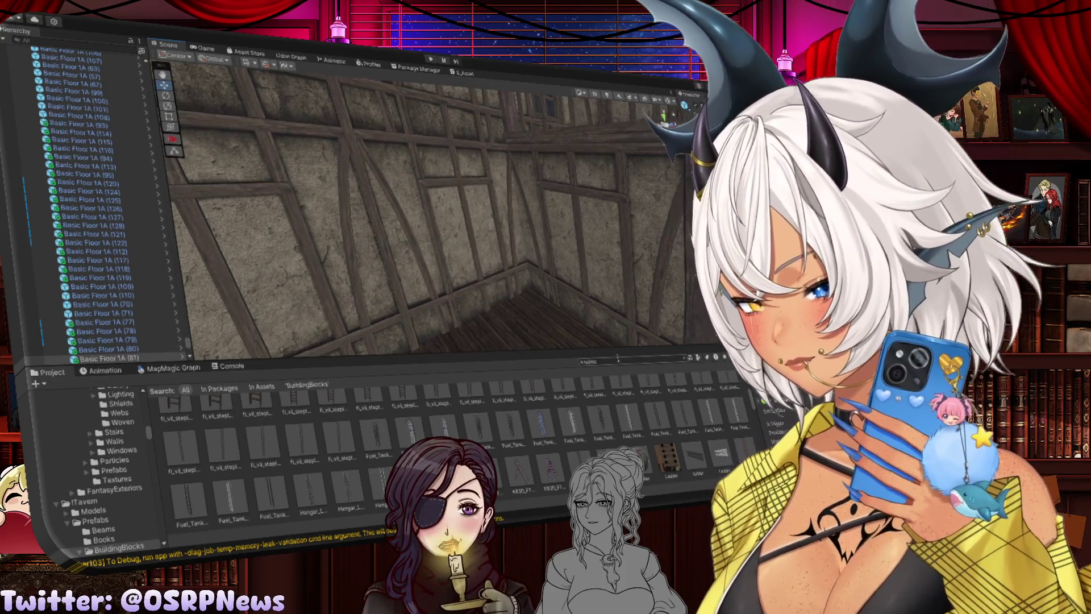
pyautogui.click(621, 361)
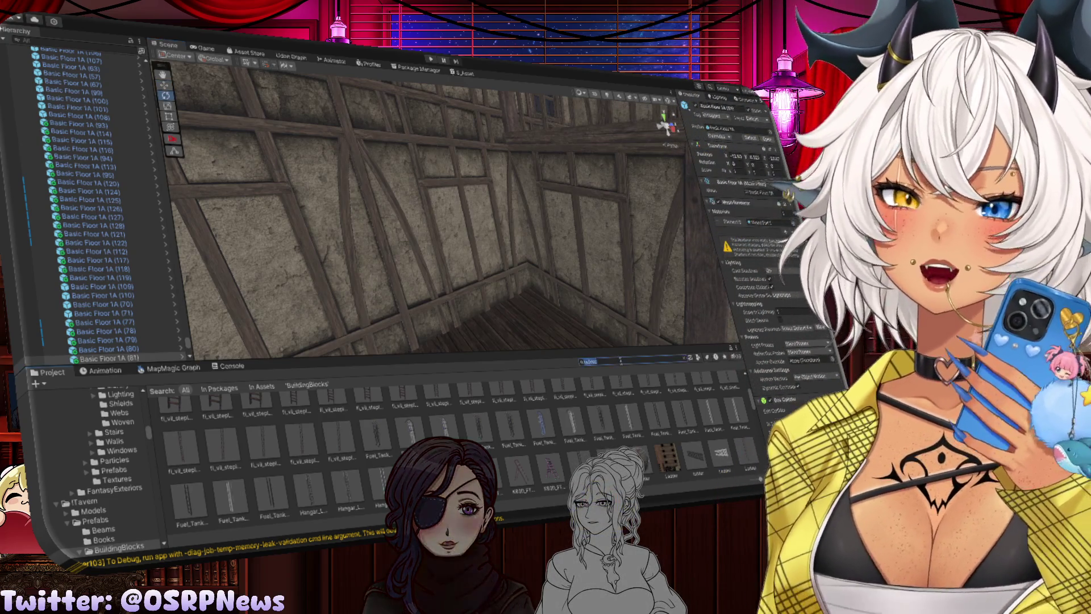
pyautogui.write('woven t:Prefab')
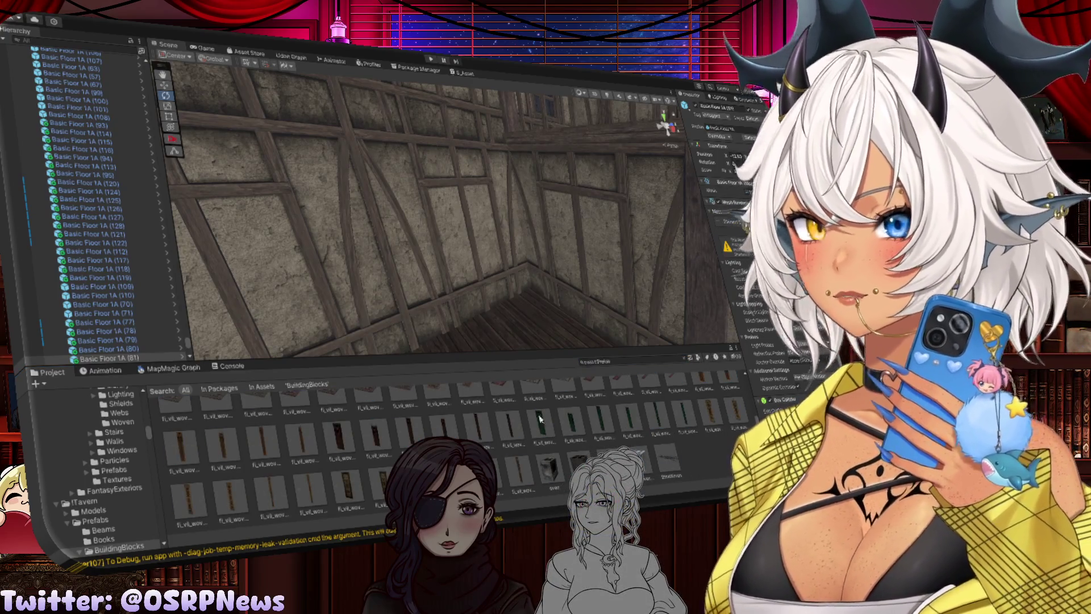
pyautogui.scroll(5, 517, 415)
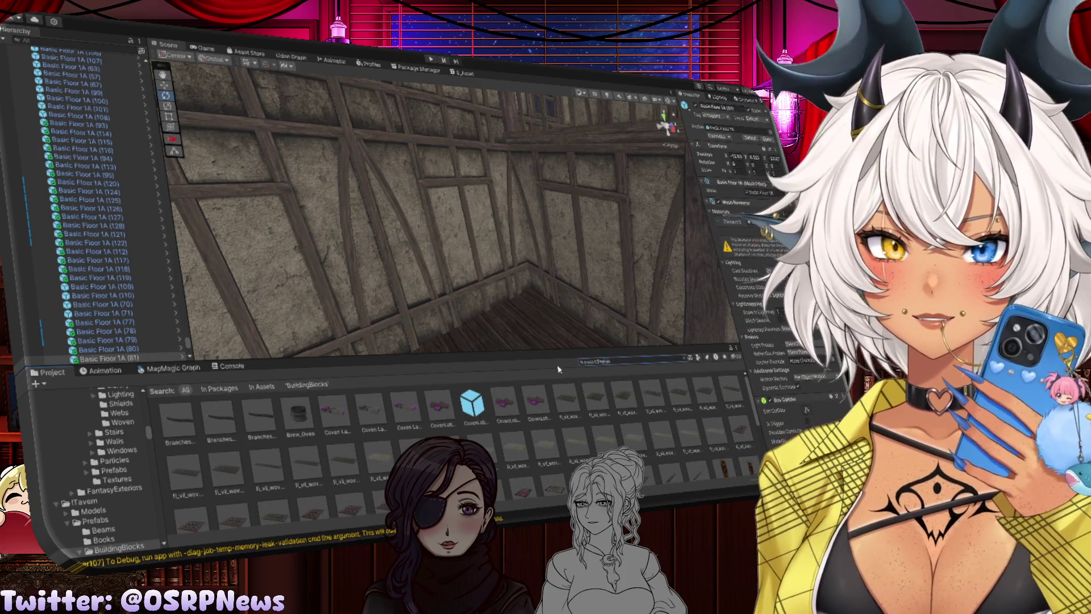
pyautogui.scroll(-5, 646, 462)
# Drop the Brew_Oven stone oven prefab into the room, then delete it
pyautogui.moveTo(549, 467)
pyautogui.mouseDown()
pyautogui.moveTo(562, 347)
pyautogui.moveTo(524, 343)
pyautogui.moveTo(528, 153)
pyautogui.moveTo(607, 282)
pyautogui.moveTo(333, 257)
pyautogui.mouseUp()
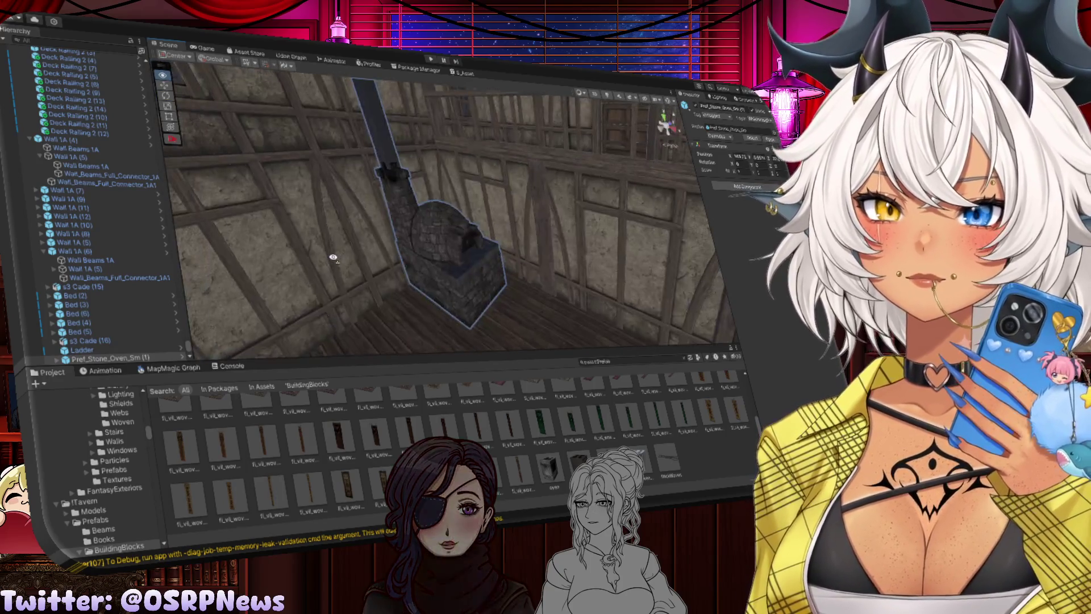
pyautogui.press('Delete')
pyautogui.scroll(3, 471, 432)
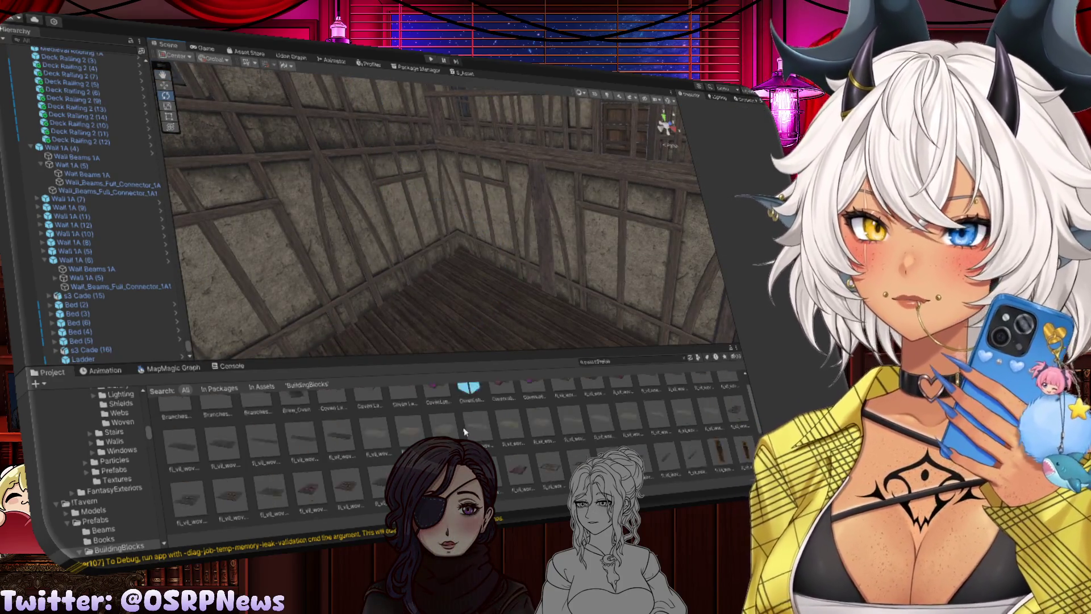
# Drop a Brew_Oven prefab into the room, then orbit around the half-timbered walls
pyautogui.moveTo(384, 339); pyautogui.dragTo(420, 285)
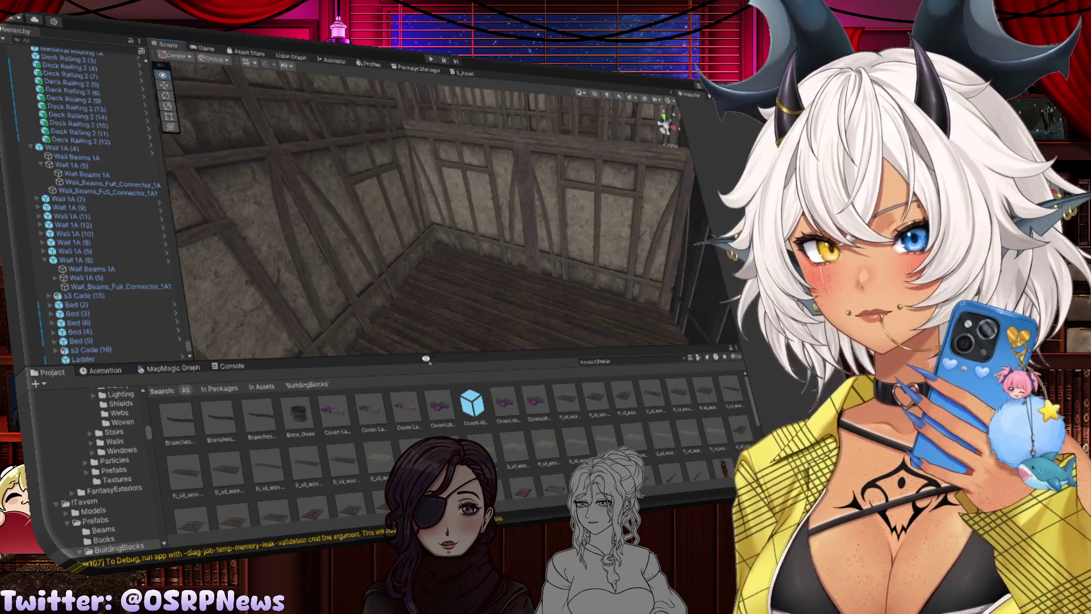
pyautogui.moveTo(298, 417)
pyautogui.mouseDown()
pyautogui.moveTo(451, 322)
pyautogui.moveTo(528, 317)
pyautogui.moveTo(499, 323)
pyautogui.mouseUp()
pyautogui.moveTo(448, 247)
pyautogui.mouseDown()
pyautogui.moveTo(438, 310)
pyautogui.moveTo(499, 244)
pyautogui.moveTo(458, 261)
pyautogui.moveTo(462, 278)
pyautogui.mouseUp()
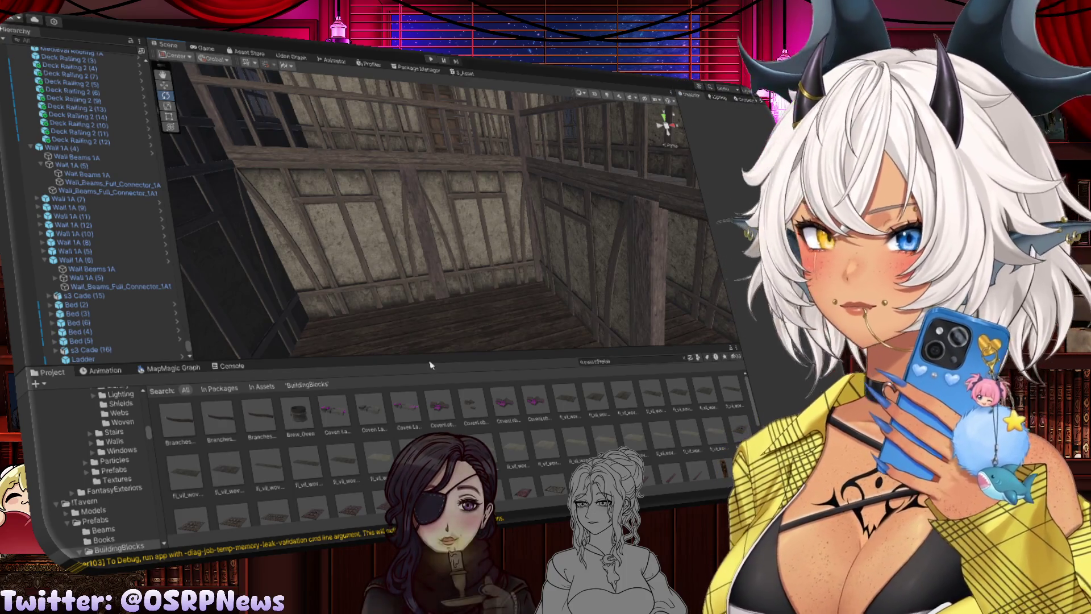
pyautogui.scroll(-3, 432, 443)
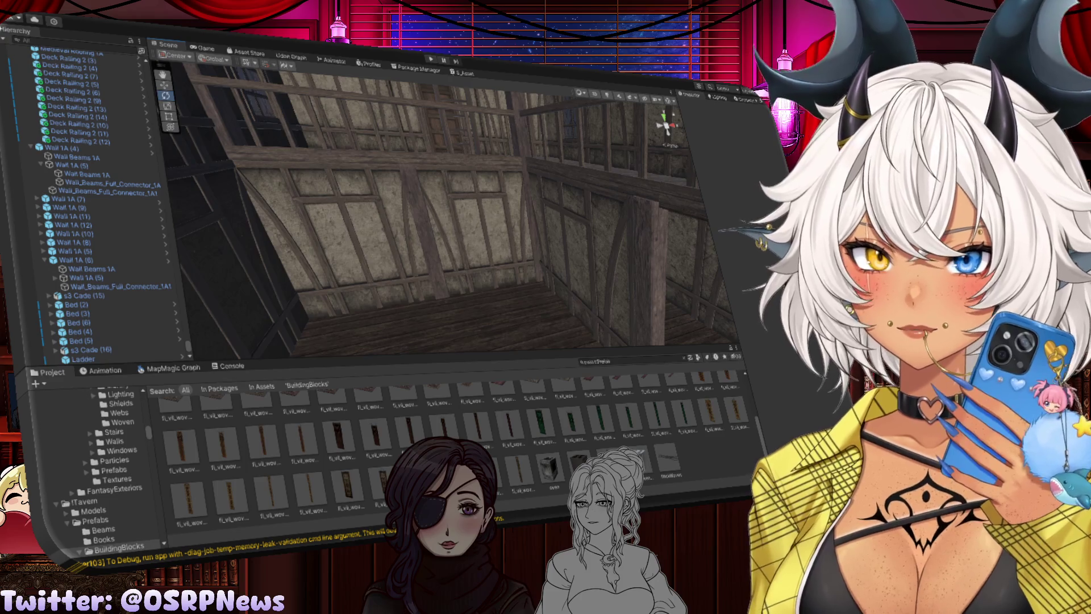
pyautogui.moveTo(555, 343)
pyautogui.mouseDown()
pyautogui.moveTo(460, 280)
pyautogui.moveTo(348, 279)
pyautogui.moveTo(424, 307)
pyautogui.mouseUp()
pyautogui.click(419, 304)
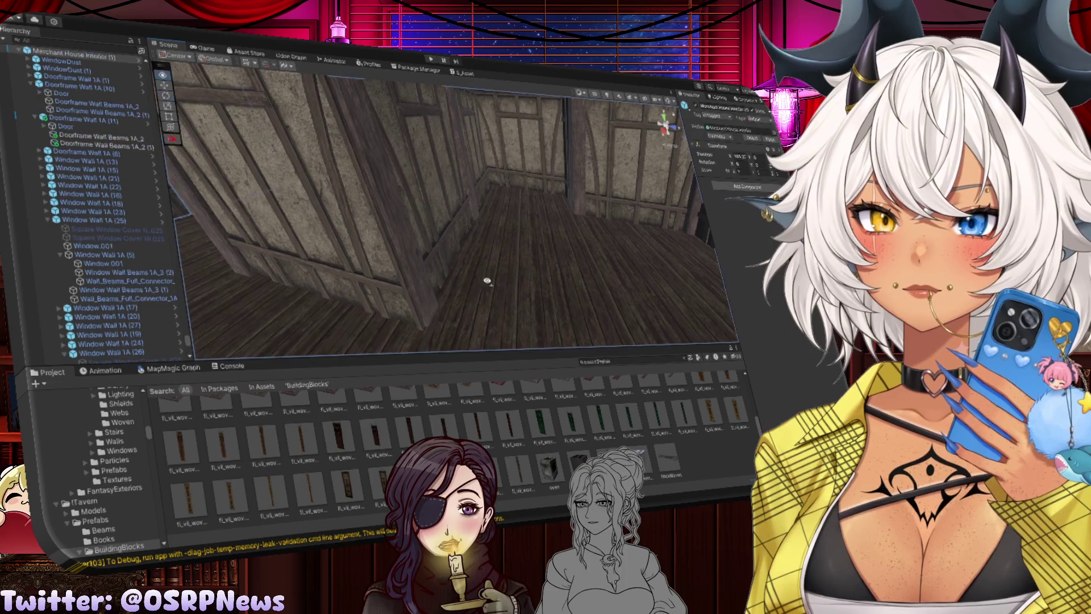
# Select and frame a wooden wall beam with the combined move, rotate and scale handles
pyautogui.press('f')
pyautogui.click(445, 266)
pyautogui.press('f')
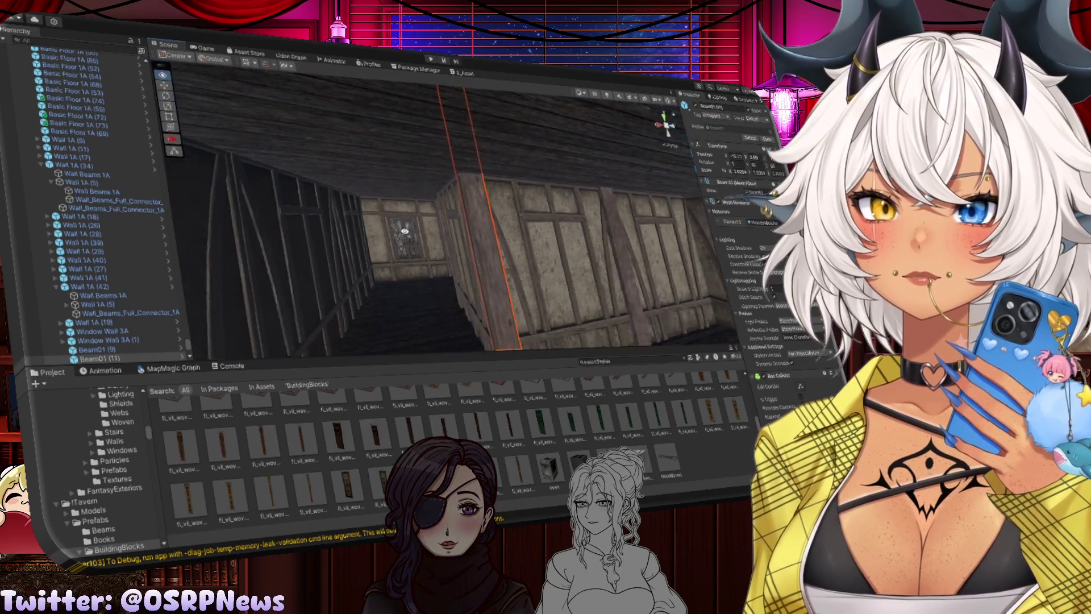
pyautogui.click(169, 129)
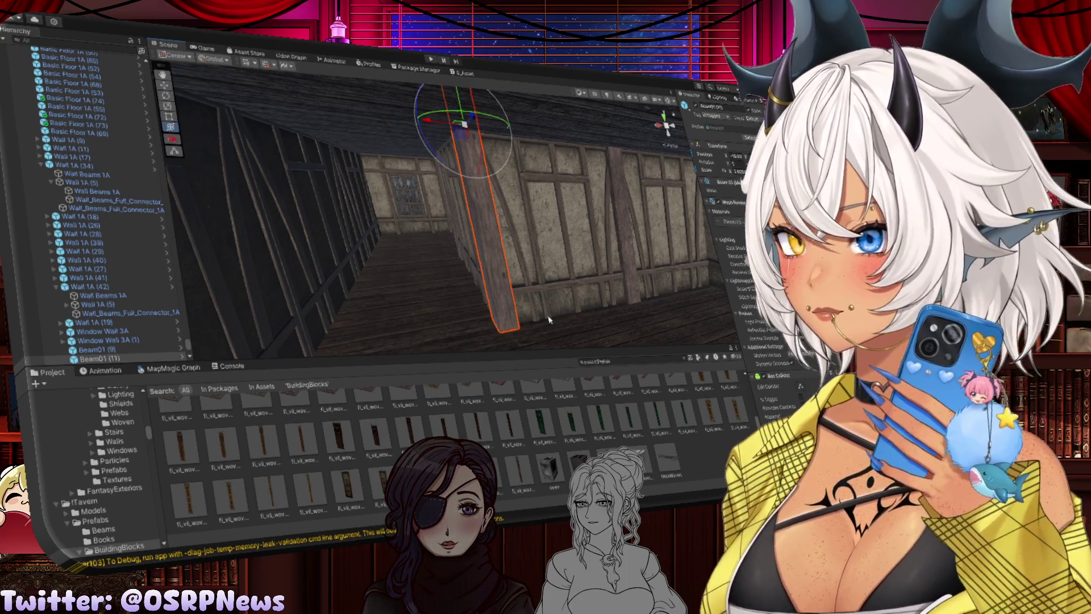
pyautogui.moveTo(419, 306)
pyautogui.mouseDown()
pyautogui.moveTo(513, 309)
pyautogui.moveTo(524, 292)
pyautogui.moveTo(510, 250)
pyautogui.mouseUp()
# Look around the room's corner and pick an upright beam near the ceiling
pyautogui.click(518, 257)
pyautogui.scroll(2, 519, 264)
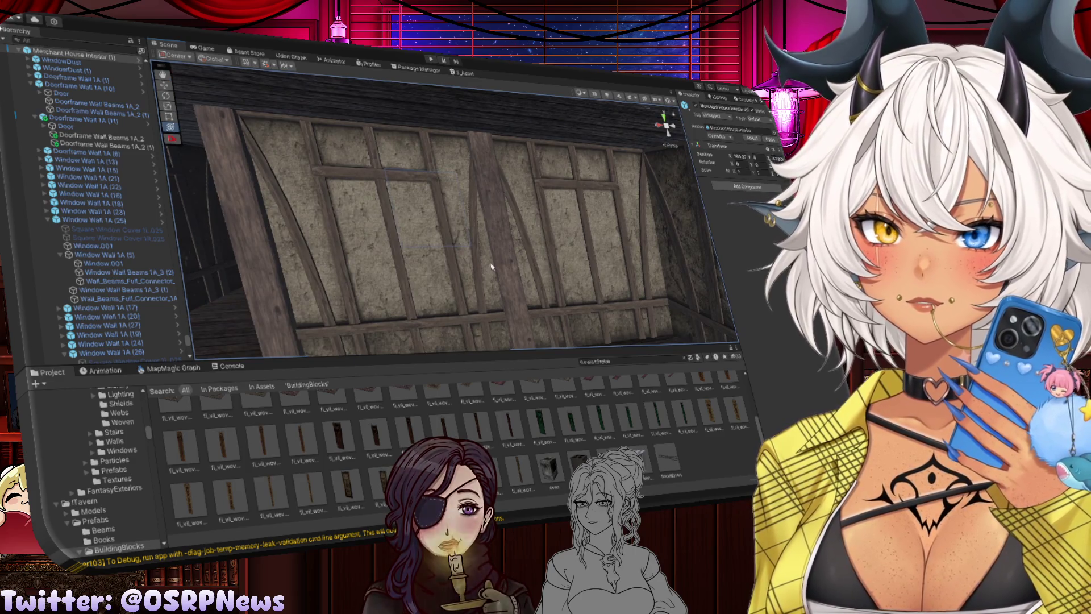
pyautogui.scroll(-2, 517, 284)
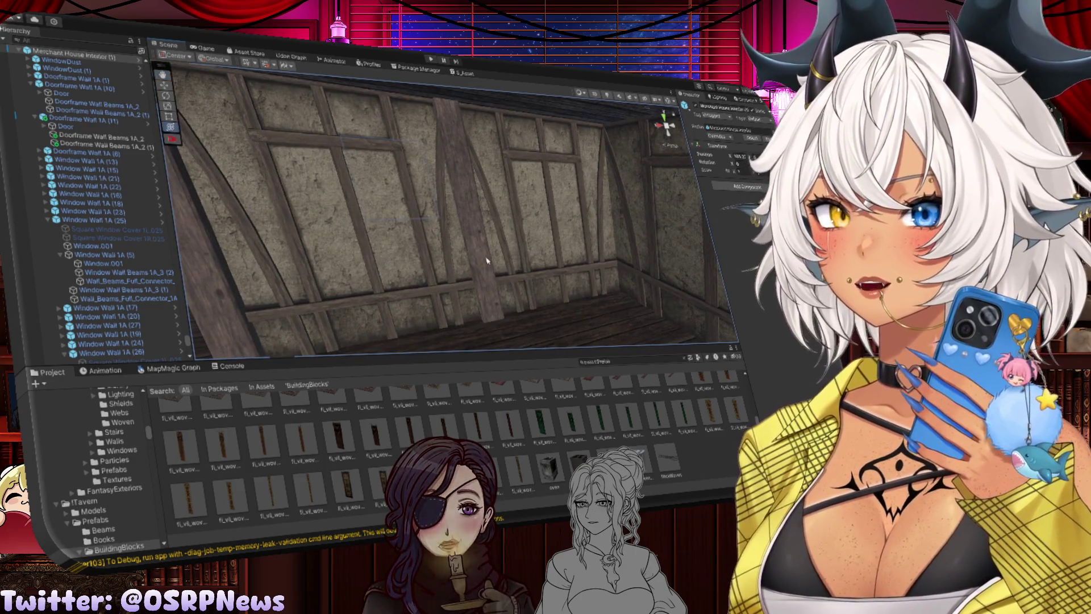
pyautogui.moveTo(420, 262); pyautogui.dragTo(510, 274)
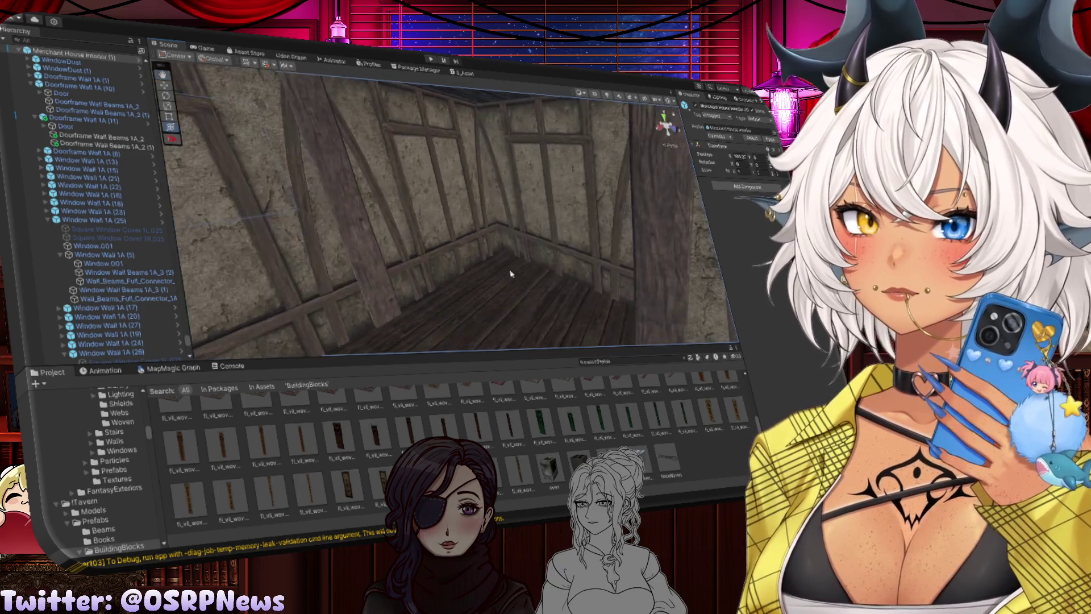
pyautogui.moveTo(369, 258)
pyautogui.mouseDown()
pyautogui.moveTo(432, 261)
pyautogui.moveTo(554, 236)
pyautogui.mouseUp()
pyautogui.click(556, 233)
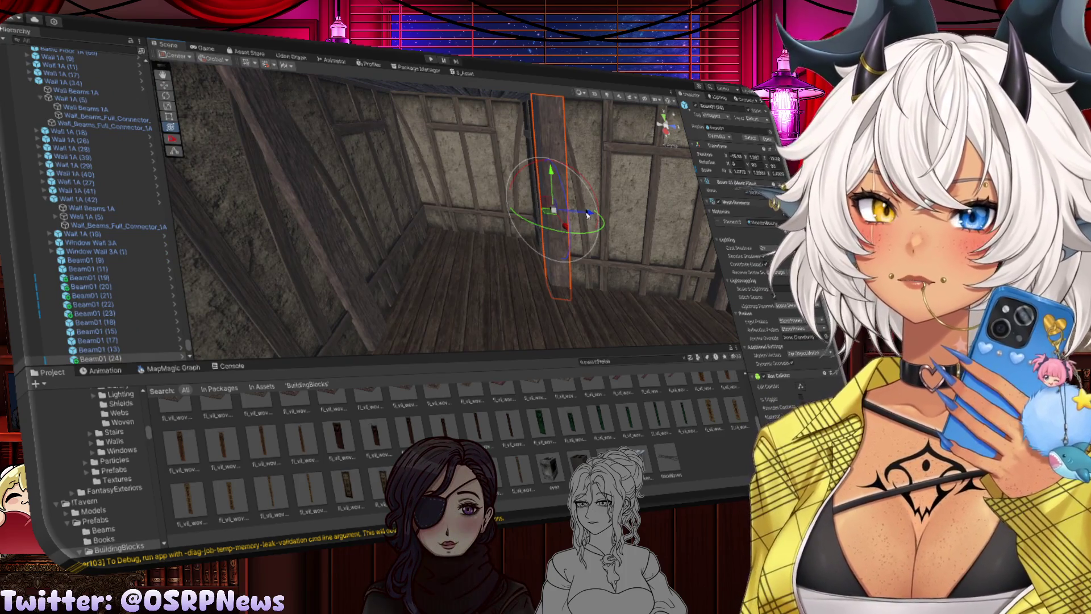
pyautogui.moveTo(416, 189); pyautogui.dragTo(585, 229)
pyautogui.click(413, 192)
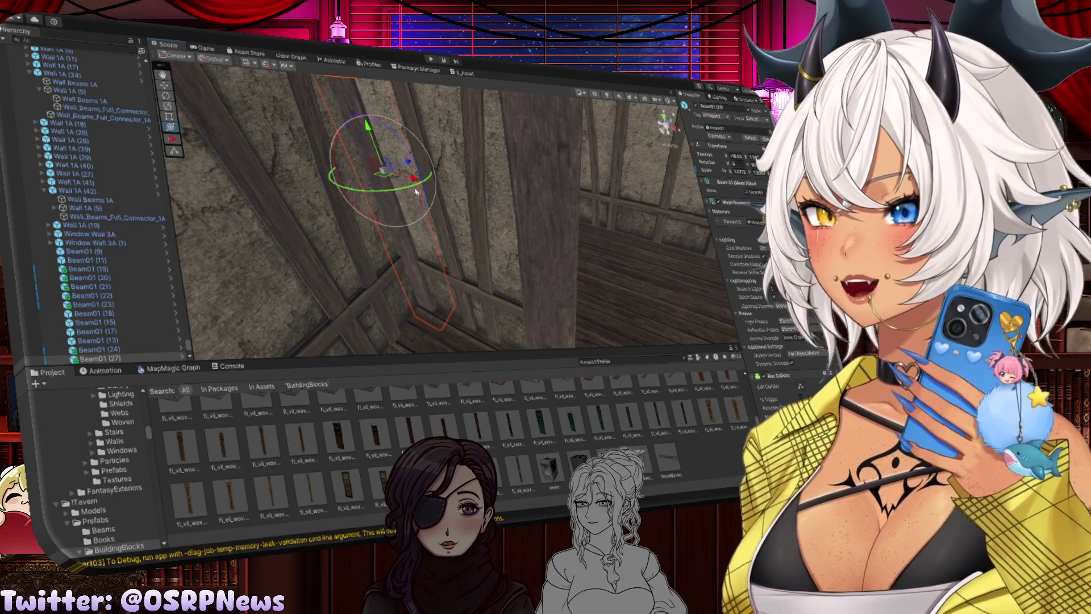
pyautogui.moveTo(462, 191)
pyautogui.mouseDown()
pyautogui.moveTo(295, 188)
pyautogui.moveTo(445, 245)
pyautogui.mouseUp()
pyautogui.click(445, 245)
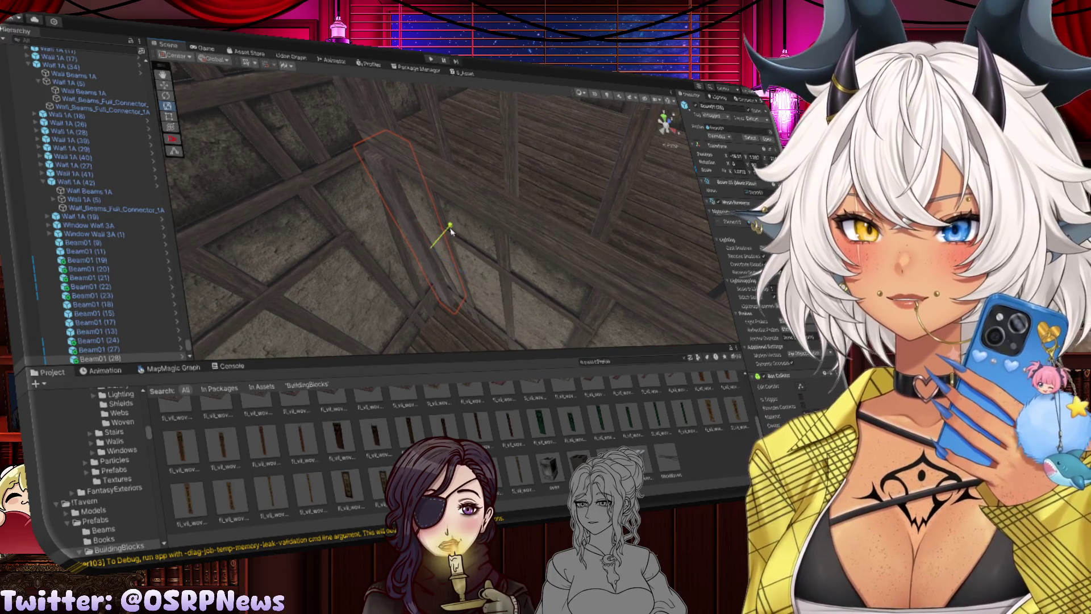
# Duplicate the beam and rotate the copy from vertical to horizontal
pyautogui.press('w')
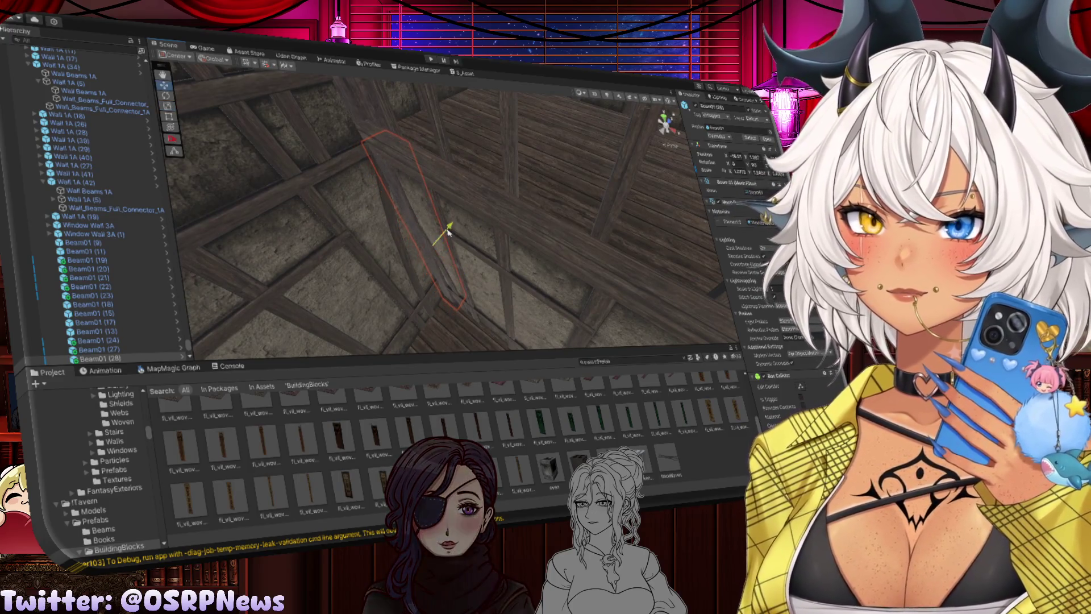
pyautogui.moveTo(446, 230); pyautogui.dragTo(404, 244)
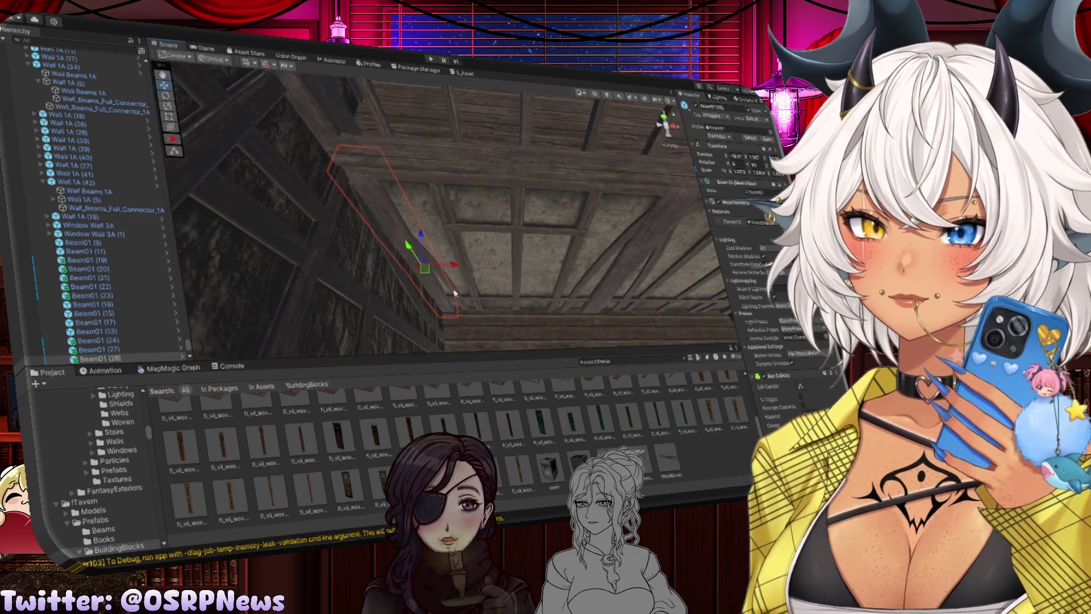
pyautogui.hotkey('ctrl', 'd')
pyautogui.press('e')
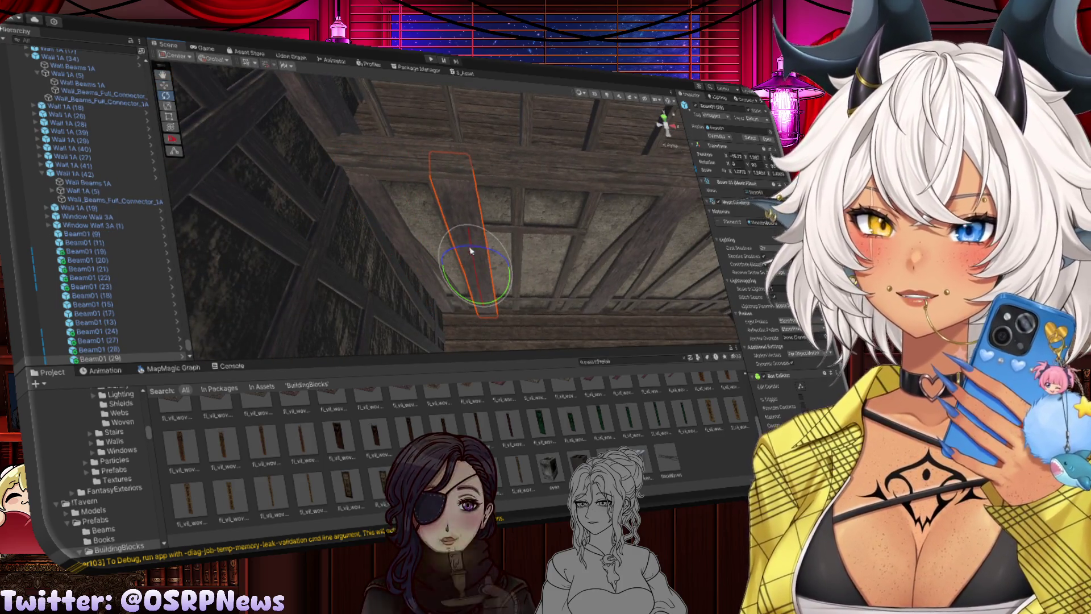
pyautogui.moveTo(473, 251)
pyautogui.mouseDown()
pyautogui.moveTo(556, 218)
pyautogui.moveTo(555, 251)
pyautogui.mouseUp()
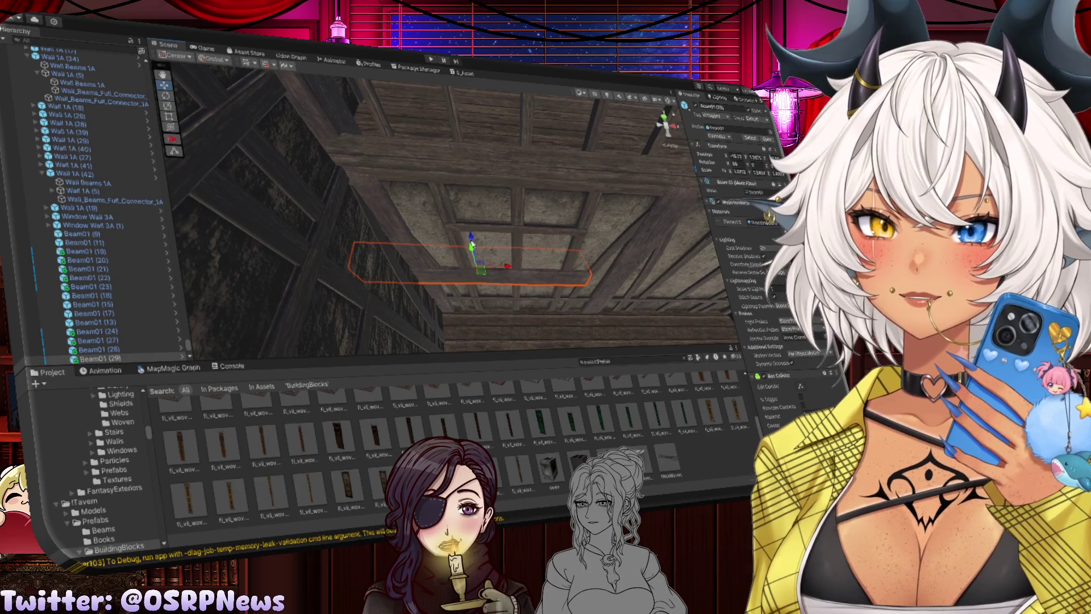
# Raise the beam copy toward the ceiling and stretch it wider along X
pyautogui.moveTo(463, 243)
pyautogui.mouseDown()
pyautogui.moveTo(426, 153)
pyautogui.moveTo(401, 197)
pyautogui.moveTo(468, 203)
pyautogui.mouseUp()
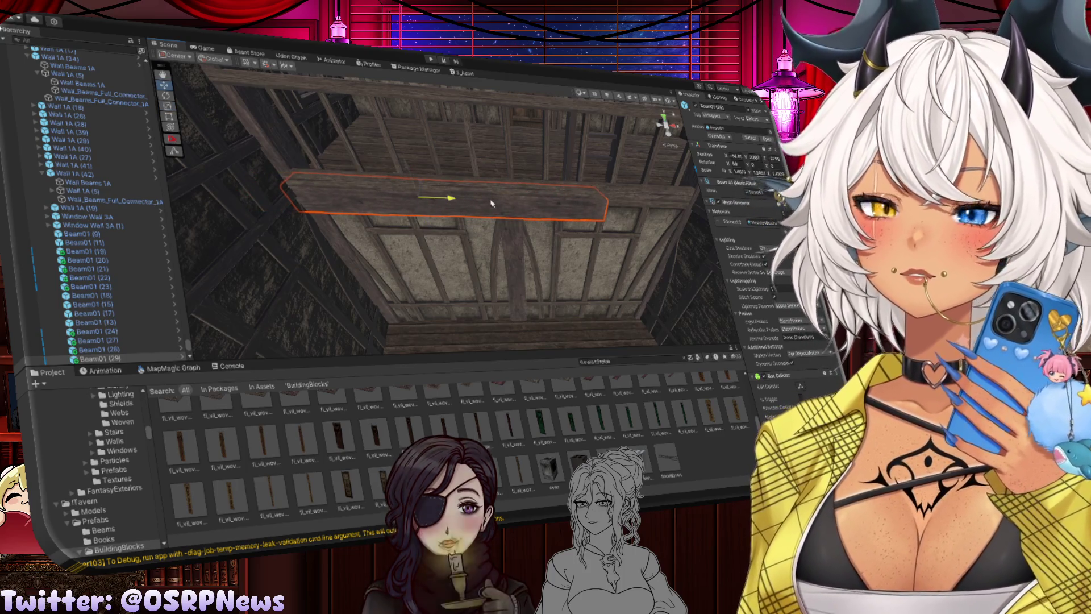
pyautogui.press('r')
pyautogui.moveTo(454, 198); pyautogui.dragTo(478, 205)
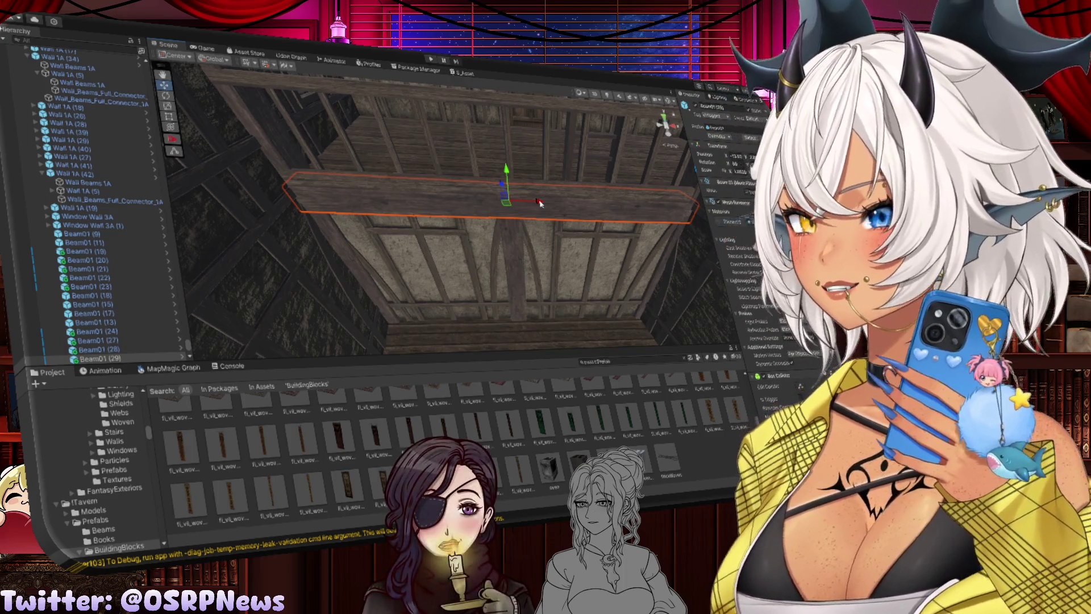
# Make another beam copy, turn it around its vertical axis and lift it toward the ceiling
pyautogui.moveTo(483, 210); pyautogui.dragTo(372, 193)
pyautogui.press('f')
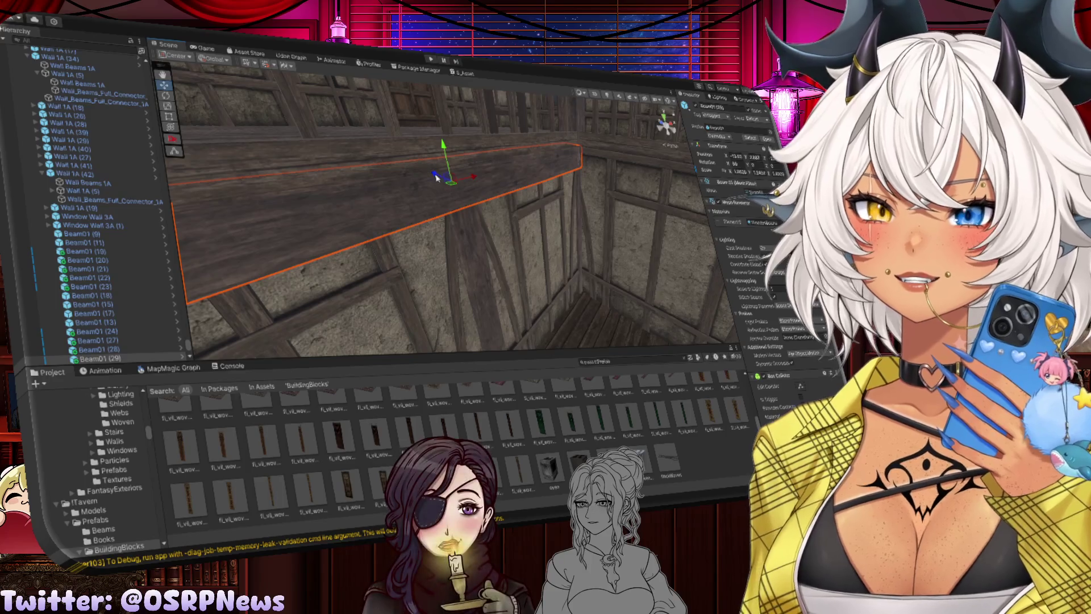
pyautogui.hotkey('ctrl', 'd')
pyautogui.press('e')
pyautogui.moveTo(475, 211)
pyautogui.mouseDown()
pyautogui.moveTo(374, 220)
pyautogui.moveTo(480, 236)
pyautogui.moveTo(455, 251)
pyautogui.moveTo(465, 257)
pyautogui.moveTo(425, 255)
pyautogui.mouseUp()
pyautogui.press('r')
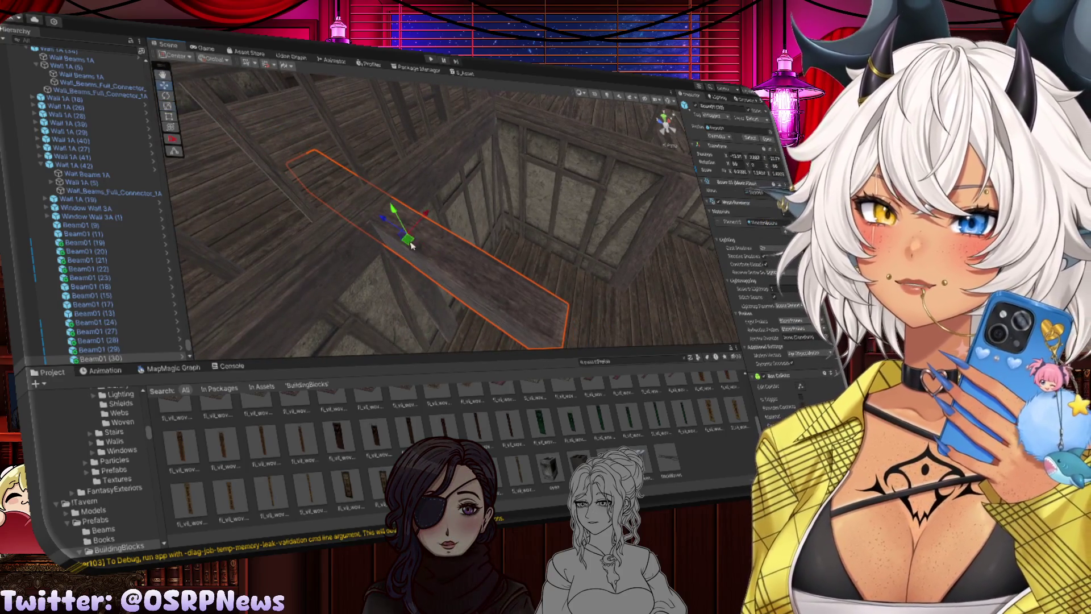
pyautogui.moveTo(425, 216)
pyautogui.mouseDown()
pyautogui.moveTo(535, 162)
pyautogui.moveTo(526, 126)
pyautogui.moveTo(352, 149)
pyautogui.moveTo(233, 130)
pyautogui.mouseUp()
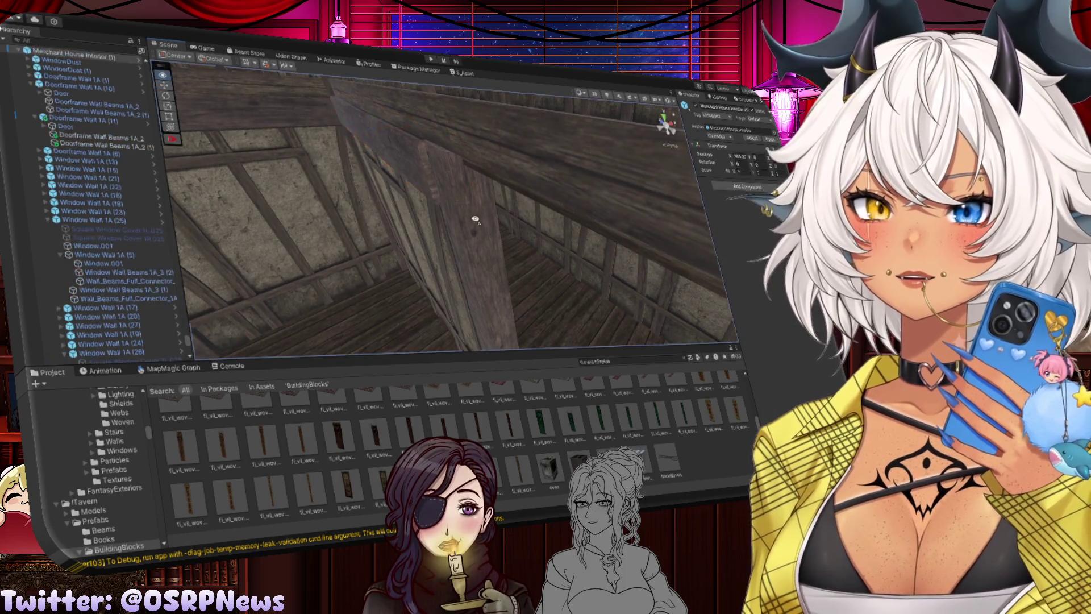
# Select the horizontal wall beam and lower it slightly
pyautogui.click(488, 244)
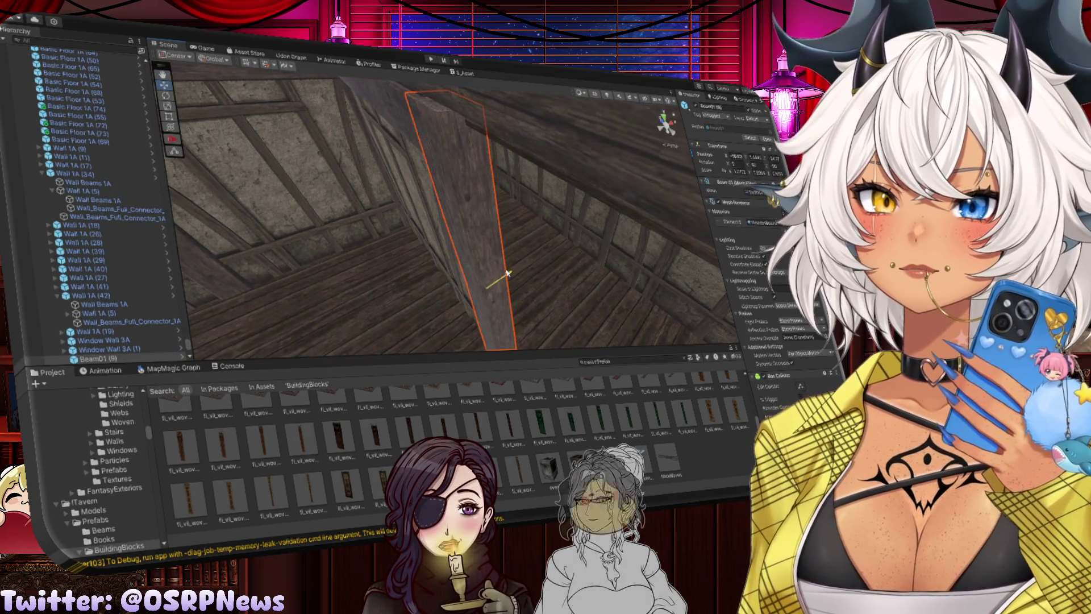
pyautogui.moveTo(500, 273)
pyautogui.mouseDown()
pyautogui.moveTo(441, 170)
pyautogui.moveTo(398, 188)
pyautogui.mouseUp()
pyautogui.click(560, 157)
pyautogui.scroll(2, 560, 156)
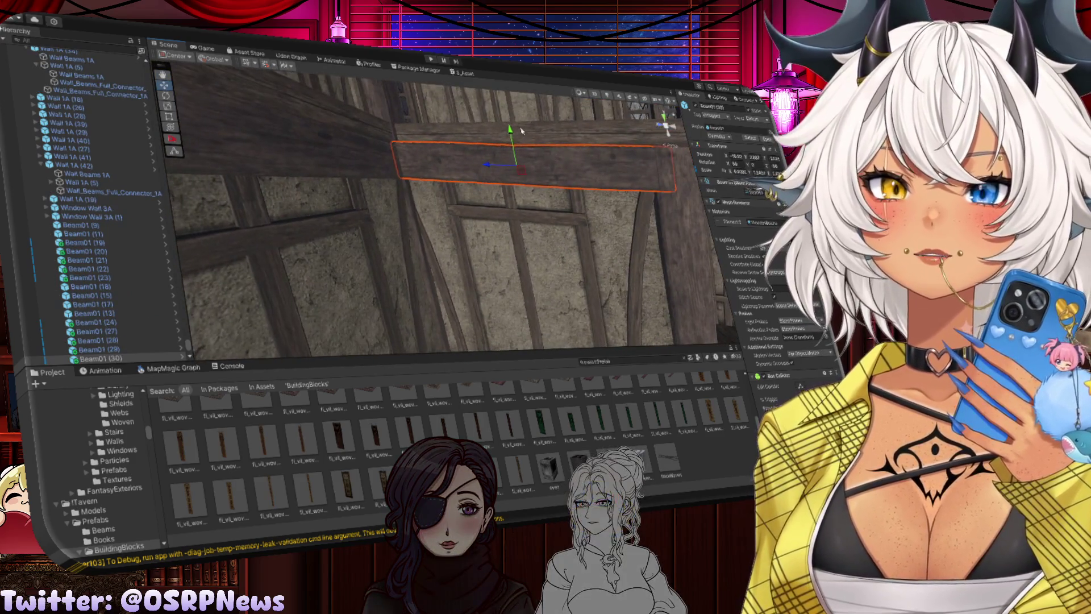
pyautogui.moveTo(510, 129); pyautogui.dragTo(512, 134)
pyautogui.press('e')
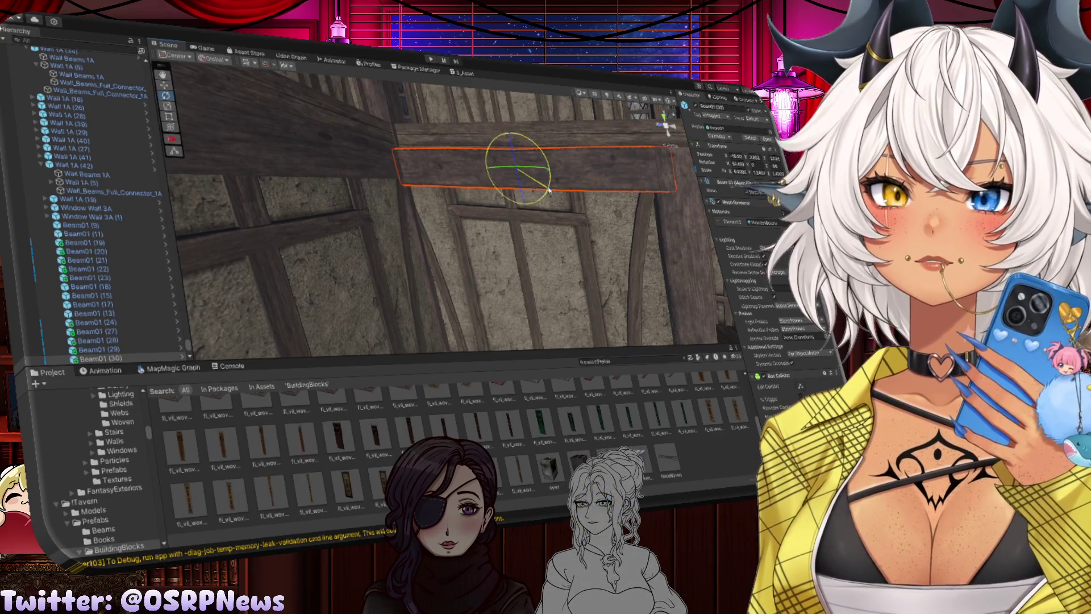
pyautogui.press('w')
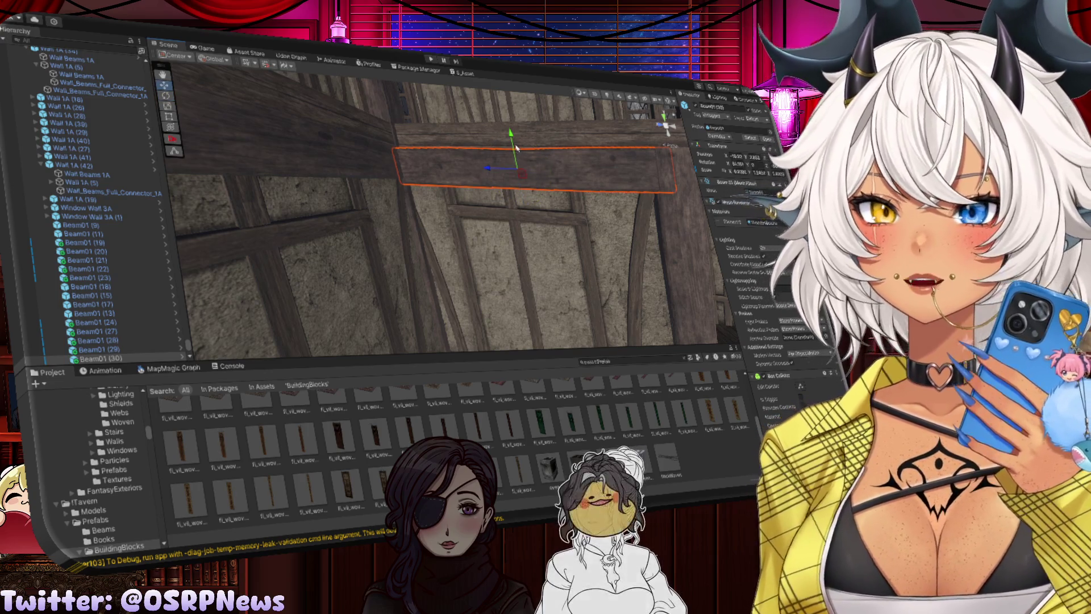
pyautogui.moveTo(518, 149); pyautogui.dragTo(514, 146)
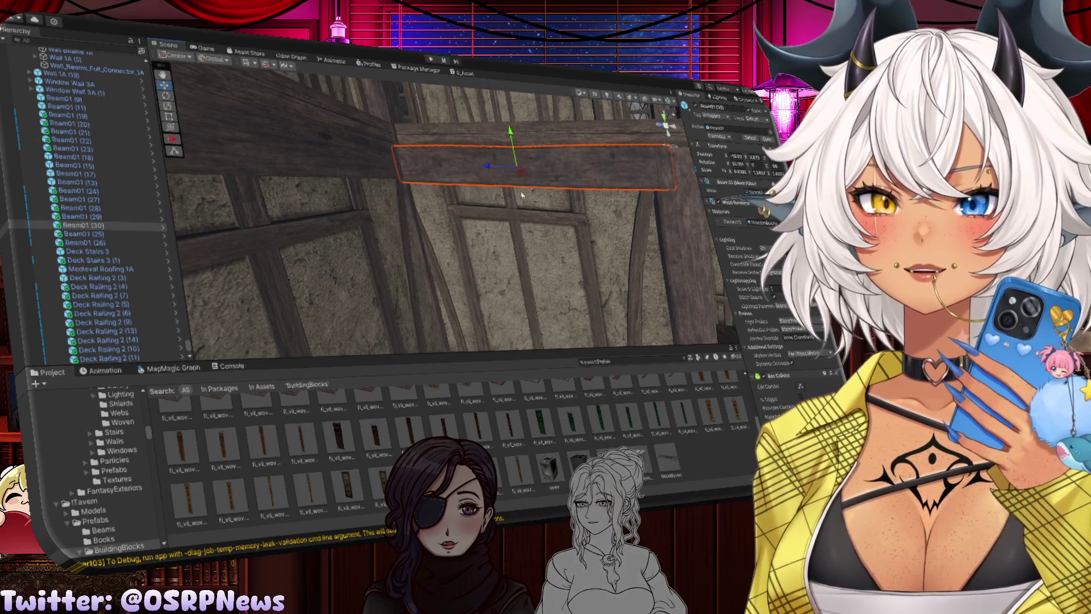
# Frame the nearby wall post and the horizontal beam down the corridor
pyautogui.click(500, 239)
pyautogui.press('f')
pyautogui.moveTo(486, 217); pyautogui.dragTo(442, 166)
pyautogui.click(447, 168)
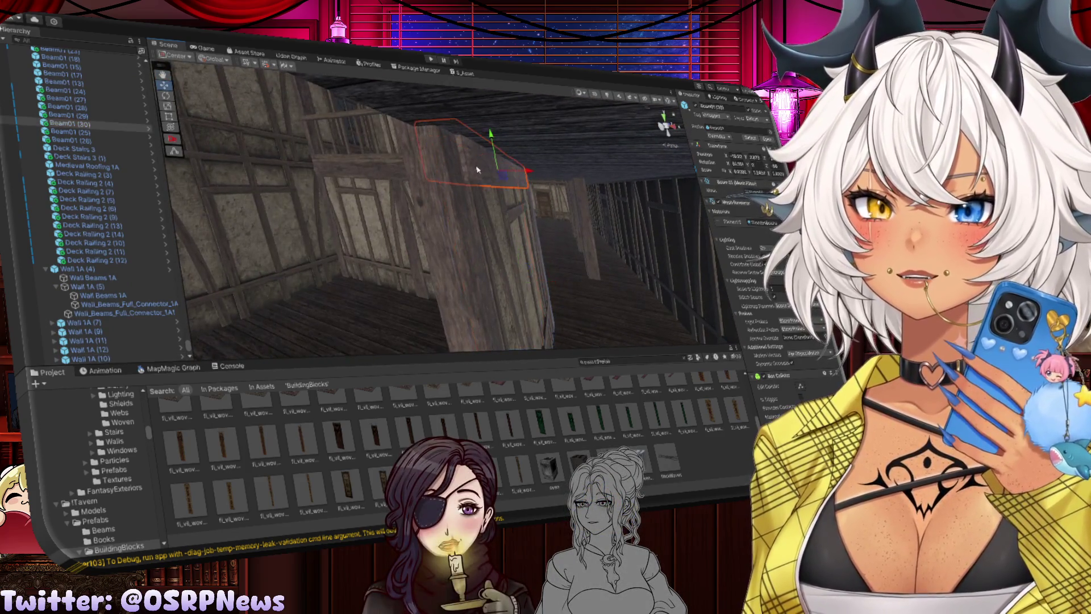
pyautogui.press('f')
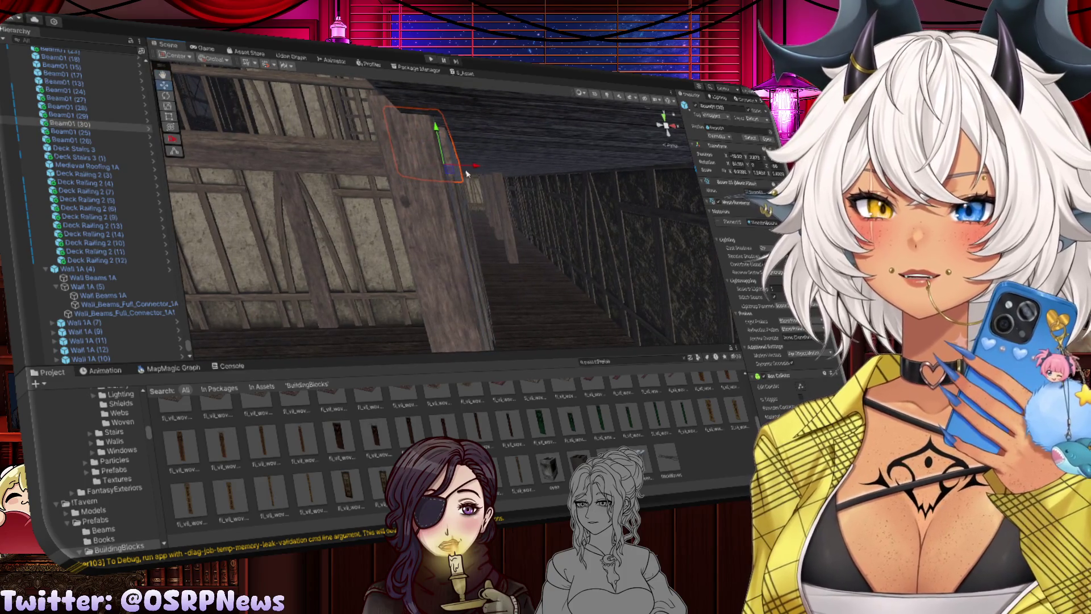
pyautogui.click(424, 172)
pyautogui.moveTo(423, 172)
pyautogui.mouseDown()
pyautogui.moveTo(441, 152)
pyautogui.moveTo(443, 176)
pyautogui.moveTo(273, 178)
pyautogui.mouseUp()
pyautogui.click(442, 175)
# Slide the horizontal ceiling beam further left along the wall
pyautogui.click(540, 181)
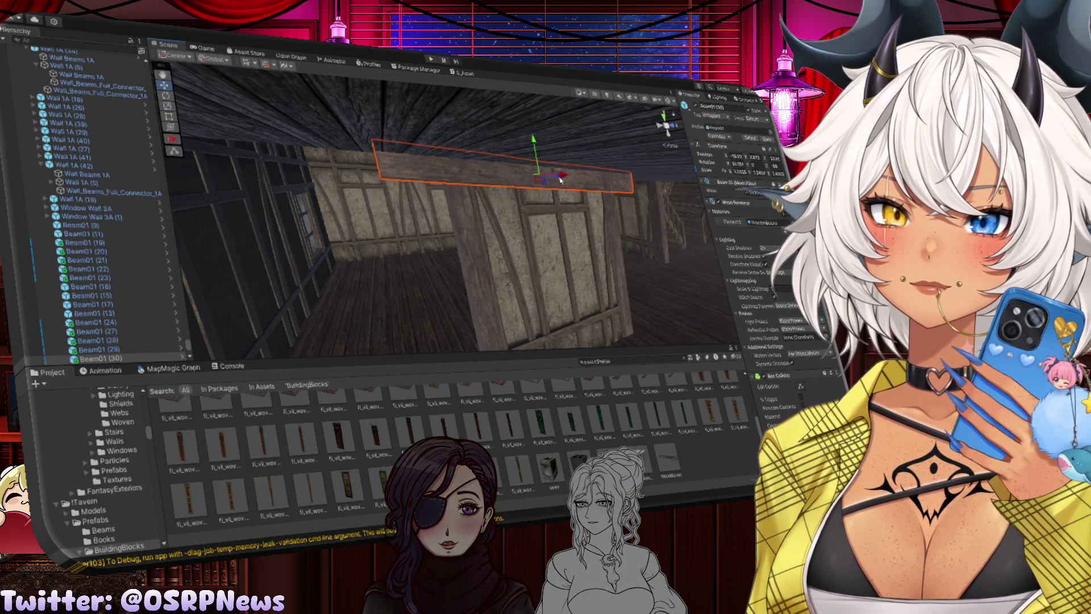
pyautogui.moveTo(559, 181)
pyautogui.mouseDown()
pyautogui.moveTo(401, 170)
pyautogui.moveTo(499, 187)
pyautogui.mouseUp()
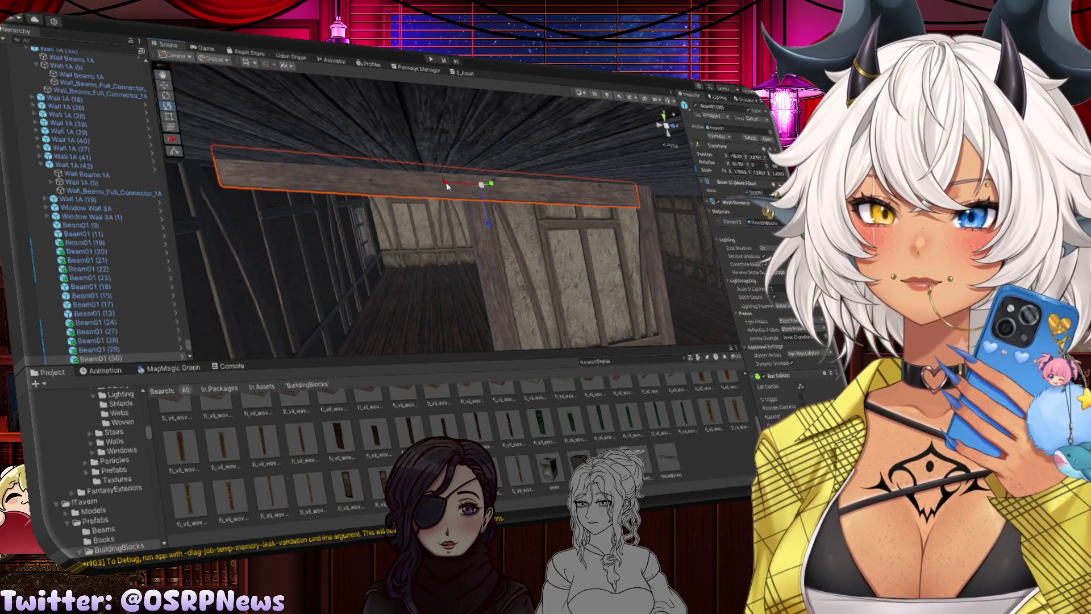
pyautogui.click(441, 184)
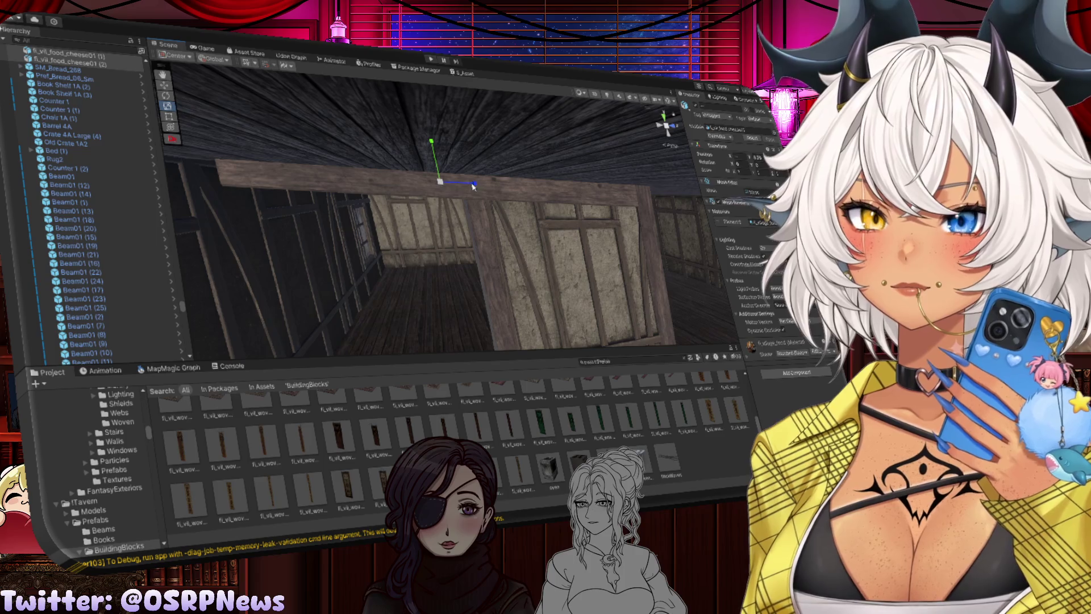
pyautogui.click(514, 193)
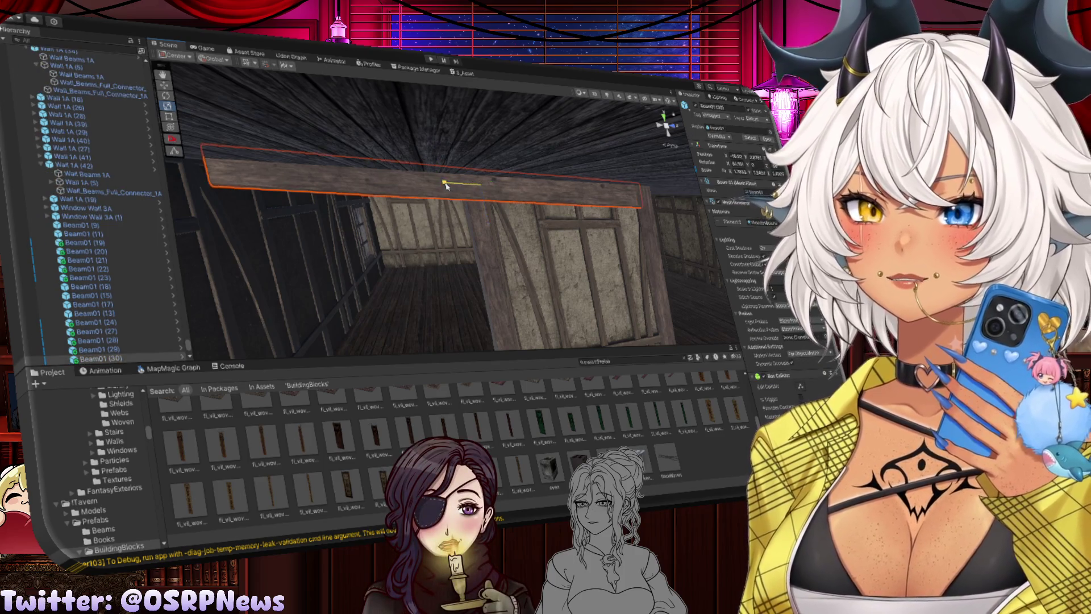
pyautogui.press('w')
pyautogui.moveTo(511, 189); pyautogui.dragTo(504, 187)
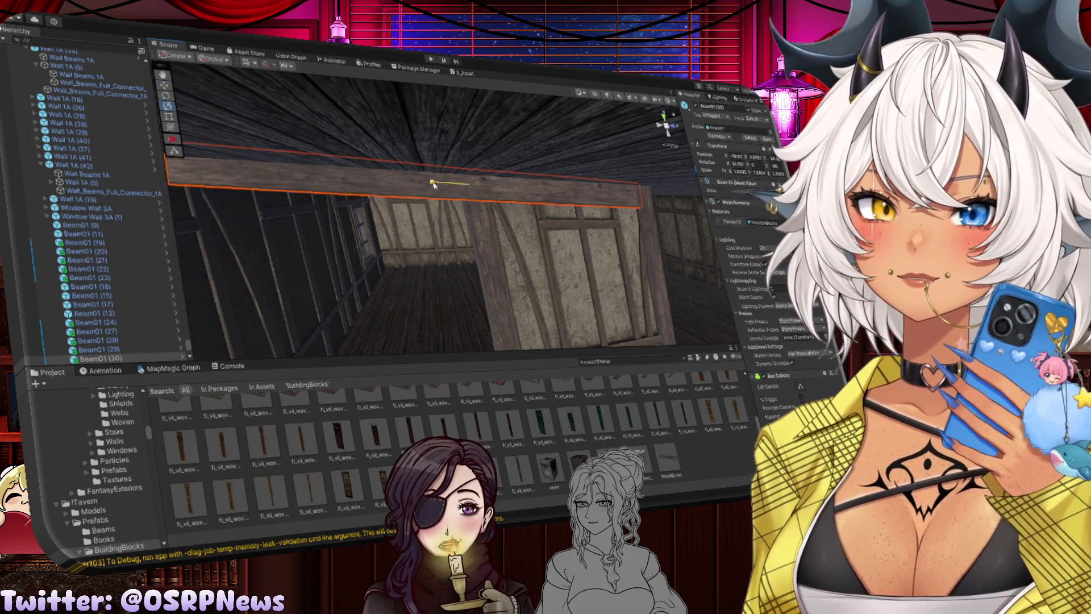
pyautogui.moveTo(443, 187); pyautogui.dragTo(501, 193)
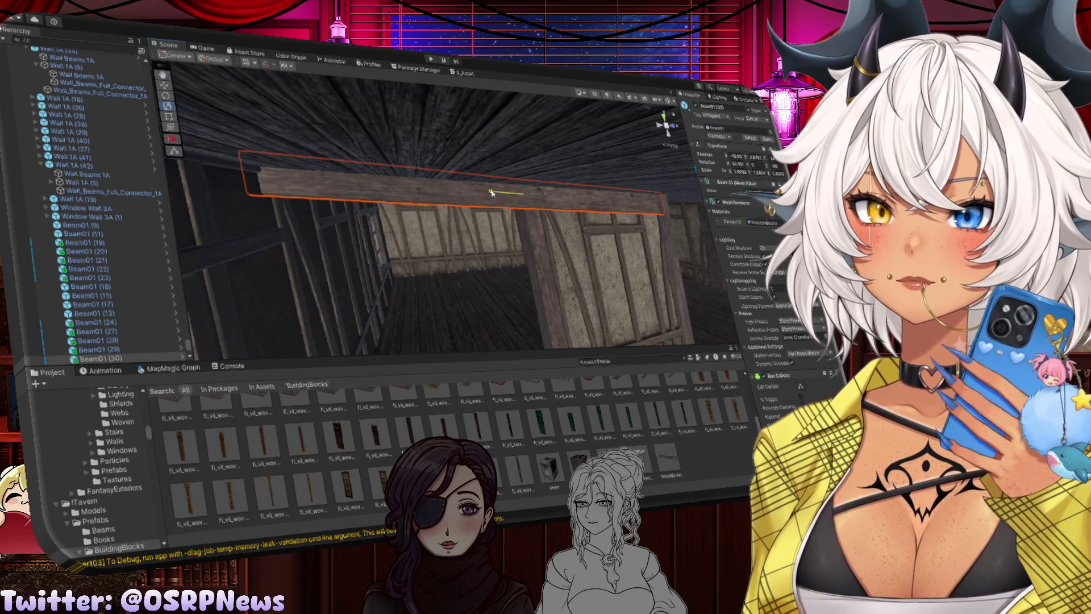
pyautogui.moveTo(495, 195)
pyautogui.mouseDown()
pyautogui.moveTo(459, 304)
pyautogui.moveTo(367, 181)
pyautogui.moveTo(466, 216)
pyautogui.mouseUp()
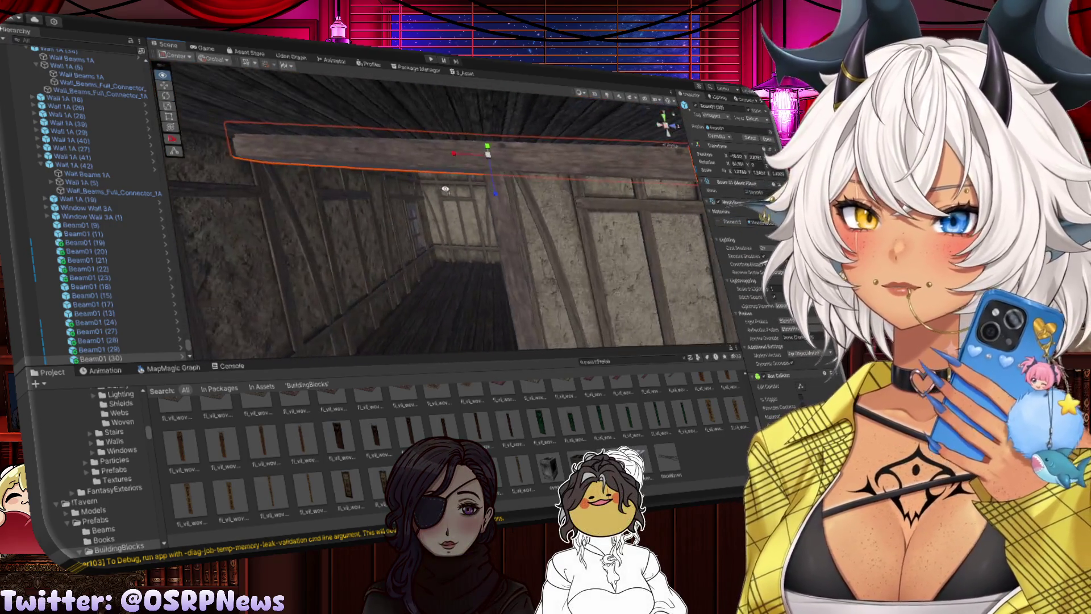
# Duplicate the vertical corridor post and slide the copy to the left
pyautogui.click(493, 223)
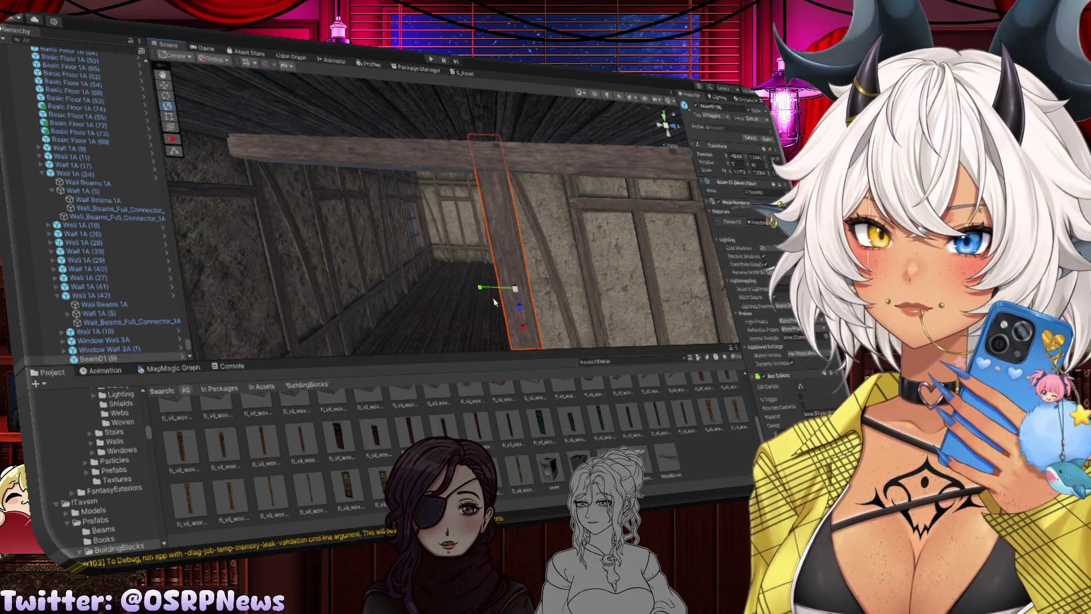
pyautogui.press('w')
pyautogui.hotkey('ctrl', 'd')
pyautogui.moveTo(546, 291); pyautogui.dragTo(314, 267)
# Swing the view along the timber walls and reselect the horizontal wall beam
pyautogui.moveTo(449, 230); pyautogui.dragTo(294, 217)
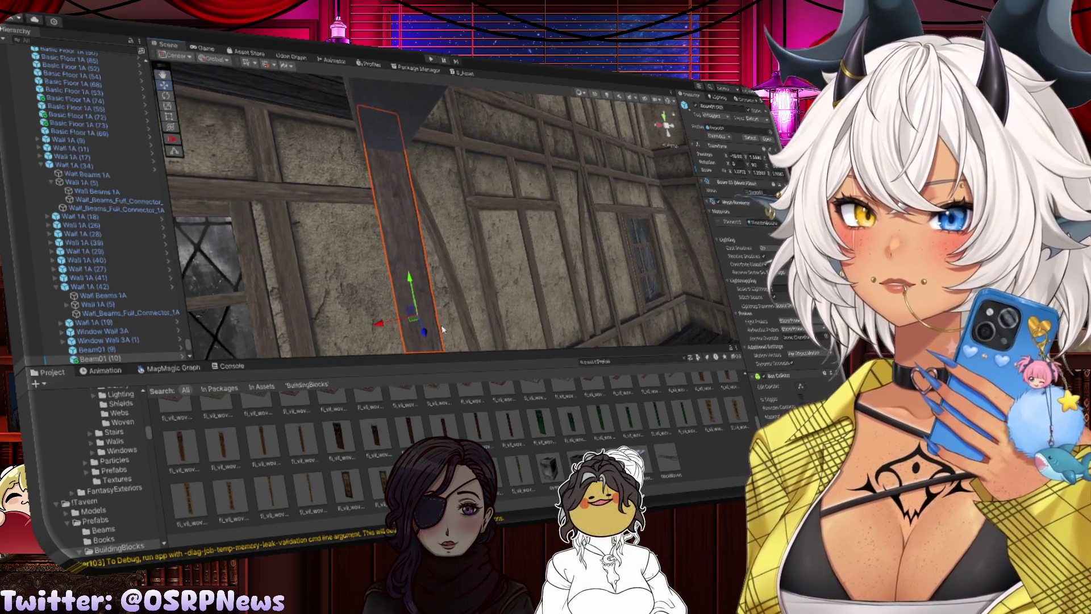
pyautogui.moveTo(378, 325)
pyautogui.mouseDown()
pyautogui.moveTo(342, 267)
pyautogui.moveTo(390, 244)
pyautogui.moveTo(341, 231)
pyautogui.moveTo(663, 244)
pyautogui.mouseUp()
pyautogui.click(512, 245)
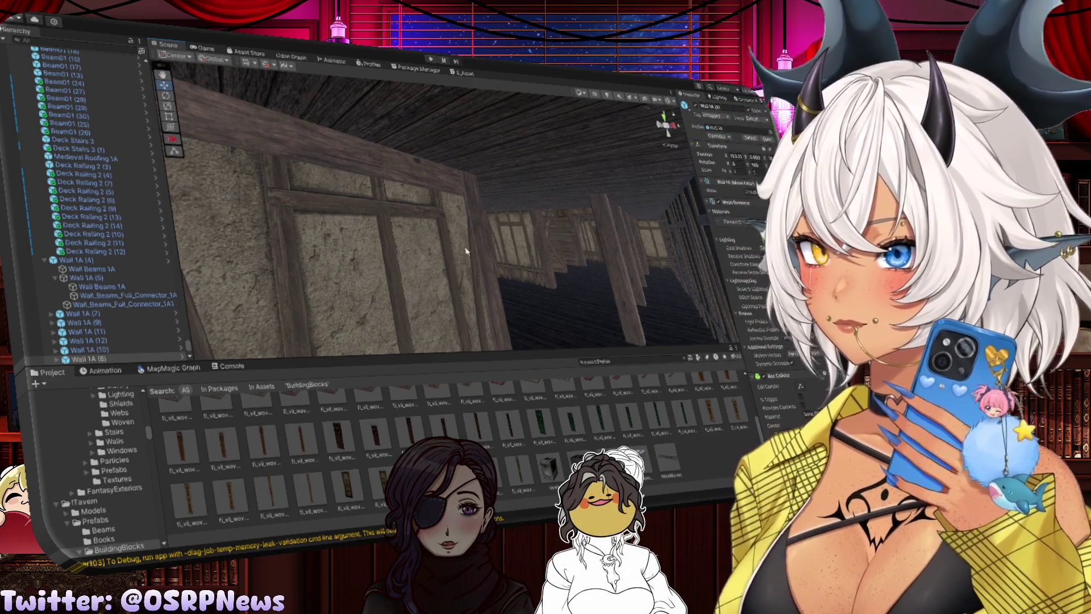
pyautogui.moveTo(466, 251)
pyautogui.mouseDown()
pyautogui.moveTo(614, 267)
pyautogui.moveTo(512, 221)
pyautogui.mouseUp()
pyautogui.click(490, 210)
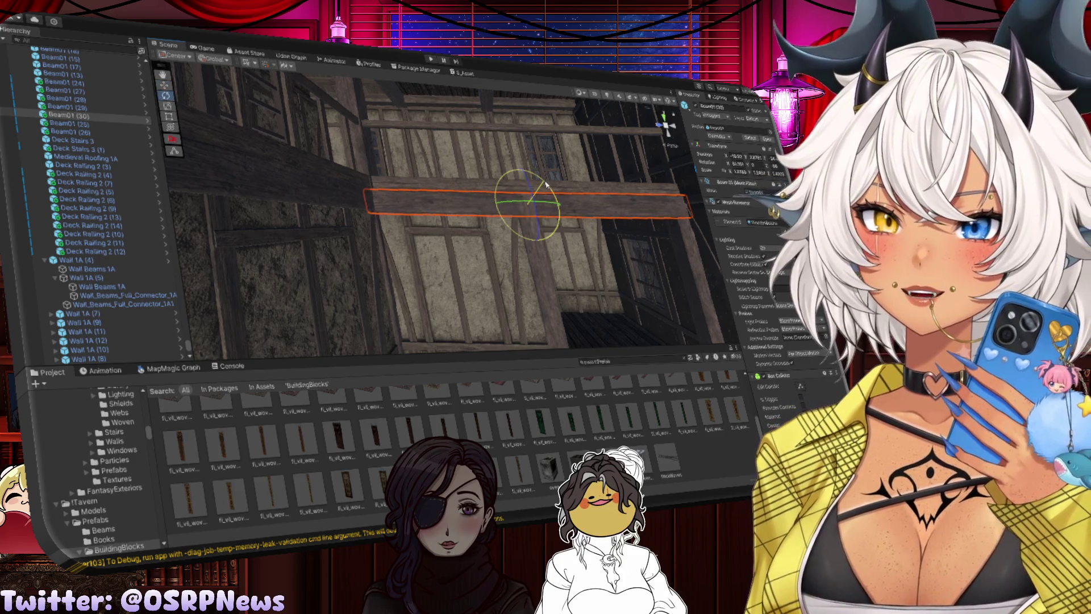
# Raise the horizontal wall beam slightly and orbit around it
pyautogui.press('w')
pyautogui.moveTo(524, 183); pyautogui.dragTo(522, 179)
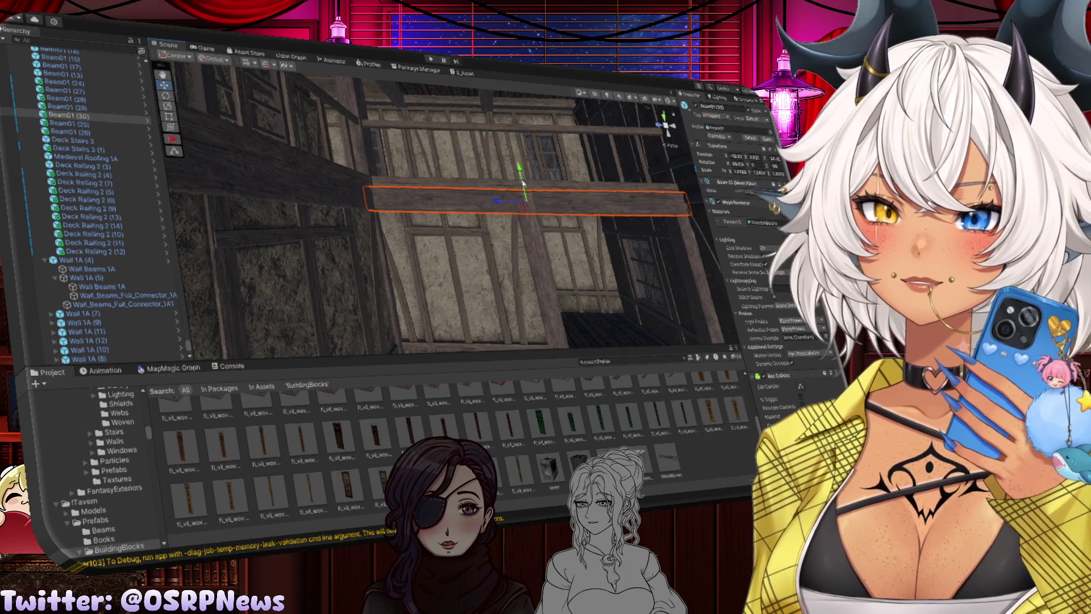
pyautogui.click(526, 227)
pyautogui.moveTo(525, 227)
pyautogui.mouseDown()
pyautogui.moveTo(544, 241)
pyautogui.moveTo(459, 220)
pyautogui.moveTo(577, 229)
pyautogui.mouseUp()
pyautogui.click(690, 211)
pyautogui.moveTo(690, 211)
pyautogui.mouseDown()
pyautogui.moveTo(363, 199)
pyautogui.moveTo(476, 178)
pyautogui.moveTo(298, 171)
pyautogui.moveTo(487, 179)
pyautogui.moveTo(335, 176)
pyautogui.mouseUp()
# Make two more copies of the horizontal wall beams
pyautogui.hotkey('ctrl', 'd')
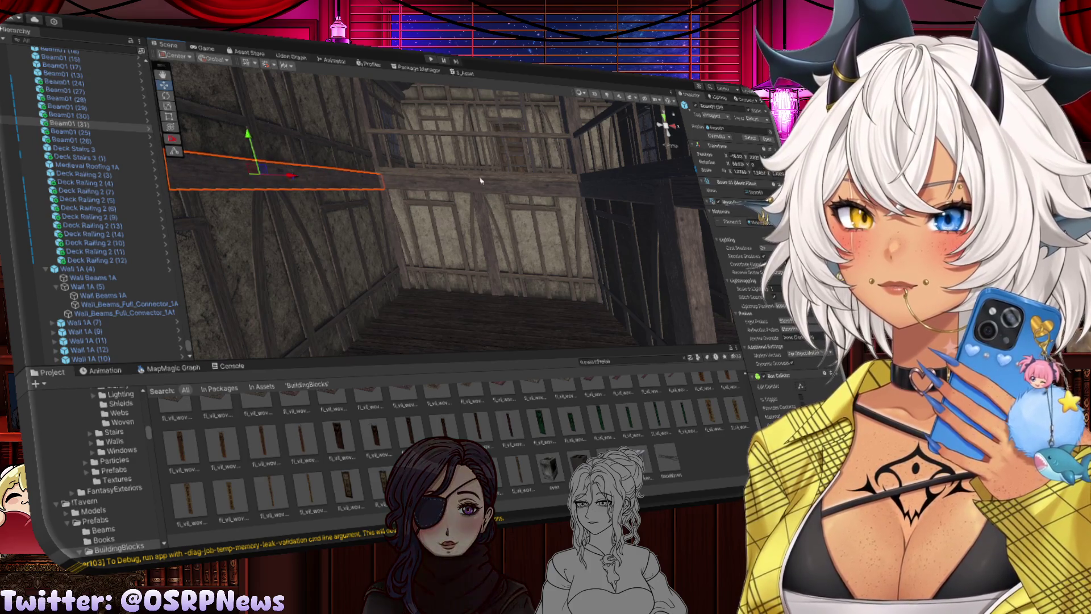
pyautogui.moveTo(293, 171)
pyautogui.mouseDown()
pyautogui.moveTo(578, 196)
pyautogui.moveTo(568, 188)
pyautogui.mouseUp()
pyautogui.click(547, 170)
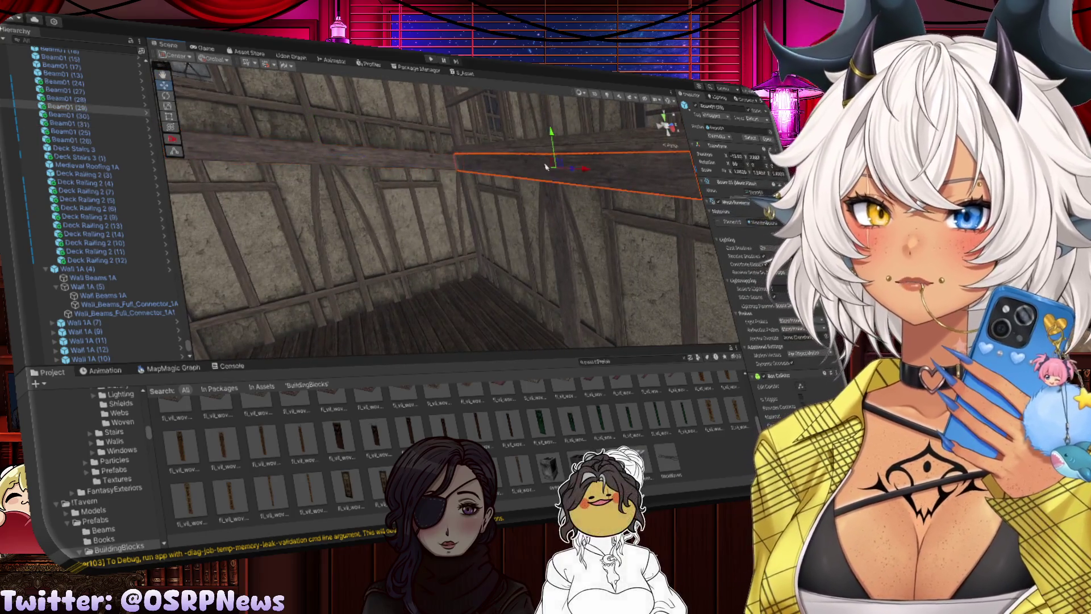
pyautogui.hotkey('ctrl', 'd')
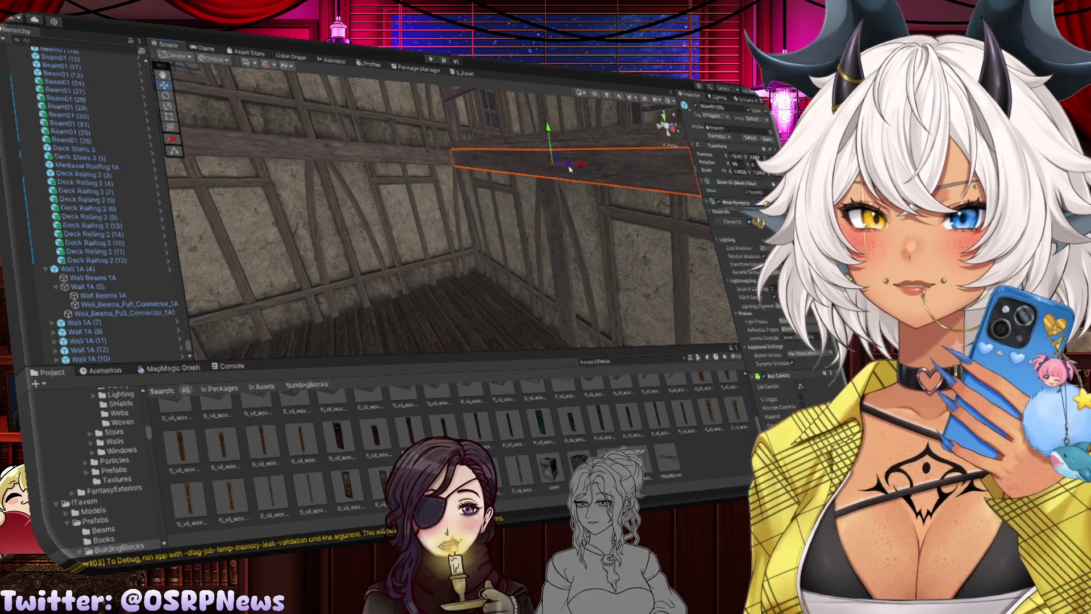
pyautogui.moveTo(549, 172)
pyautogui.mouseDown()
pyautogui.moveTo(476, 163)
pyautogui.moveTo(509, 163)
pyautogui.mouseUp()
# Slide the new beam copy left, rotate it to match the wall and lower it slightly
pyautogui.press('f')
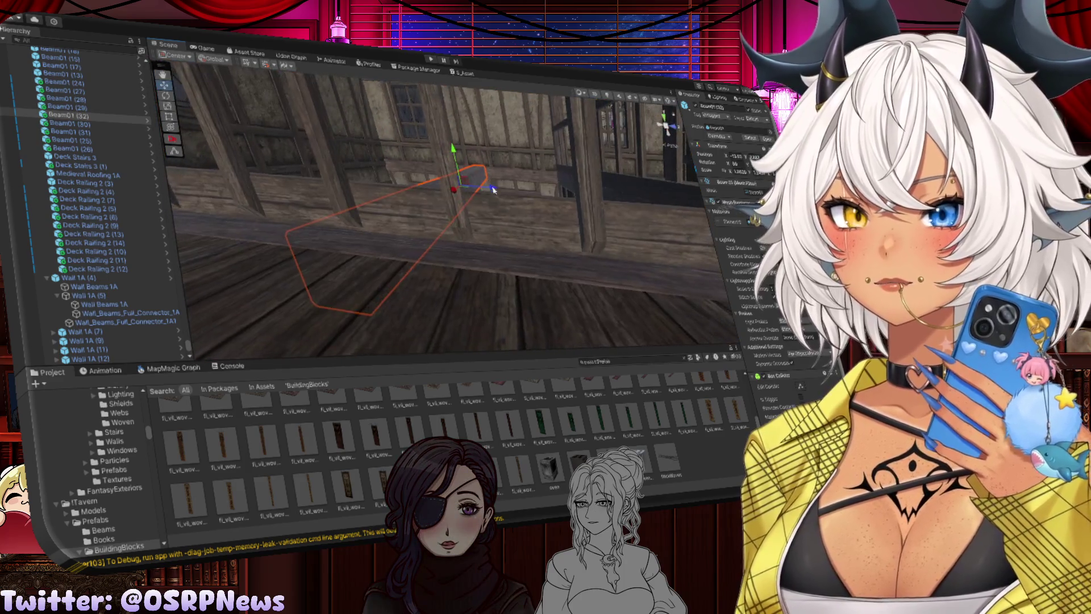
pyautogui.moveTo(426, 179); pyautogui.dragTo(319, 167)
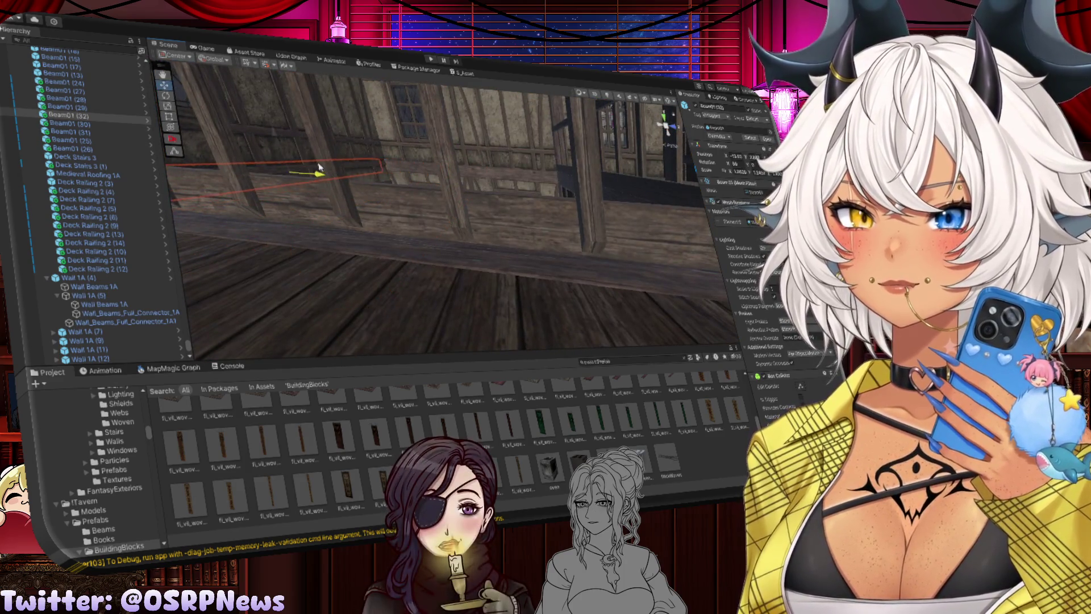
pyautogui.press('f')
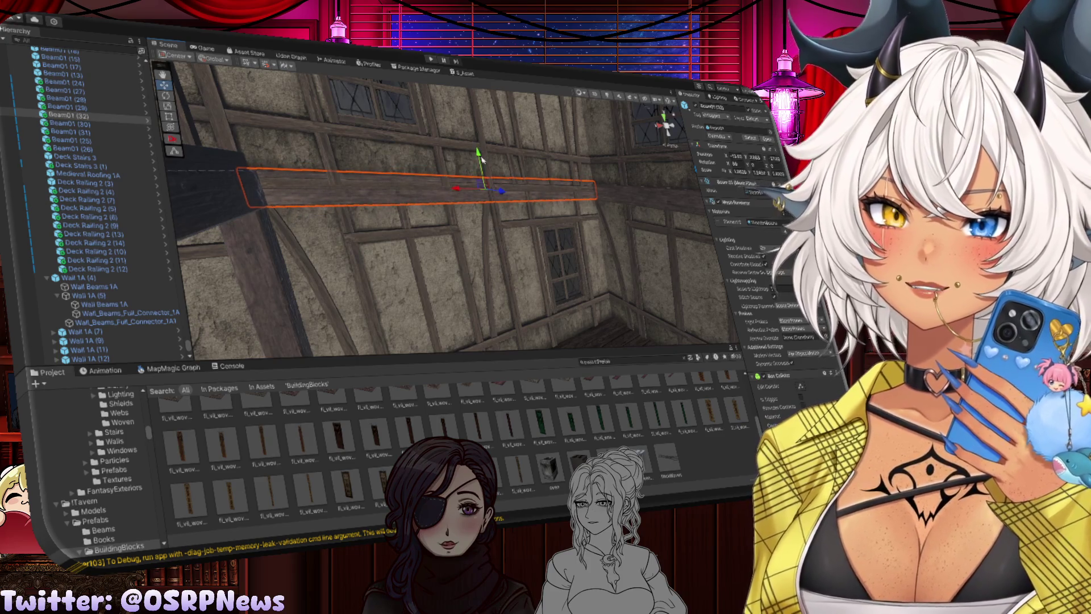
pyautogui.moveTo(482, 161); pyautogui.dragTo(507, 184)
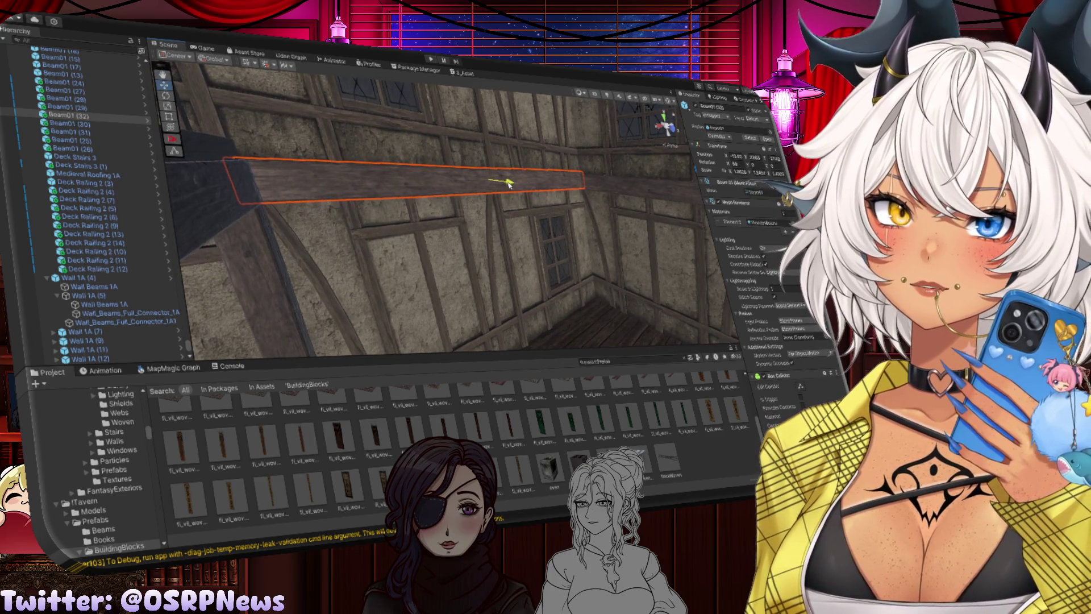
pyautogui.moveTo(479, 168)
pyautogui.mouseDown()
pyautogui.moveTo(461, 168)
pyautogui.moveTo(606, 181)
pyautogui.moveTo(398, 154)
pyautogui.moveTo(483, 155)
pyautogui.moveTo(446, 153)
pyautogui.moveTo(463, 164)
pyautogui.mouseUp()
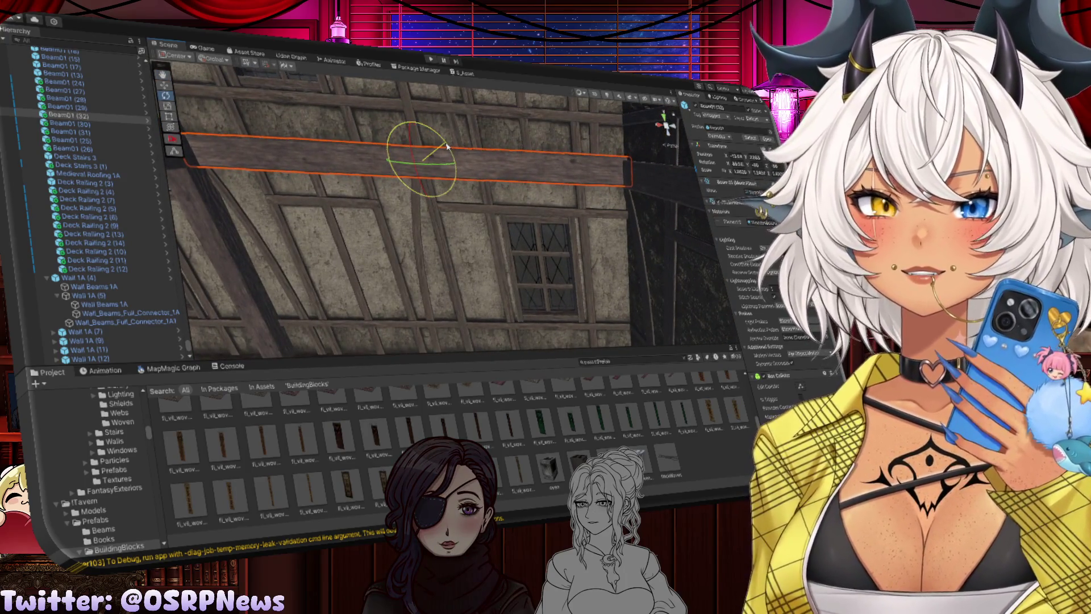
pyautogui.moveTo(416, 134); pyautogui.dragTo(419, 137)
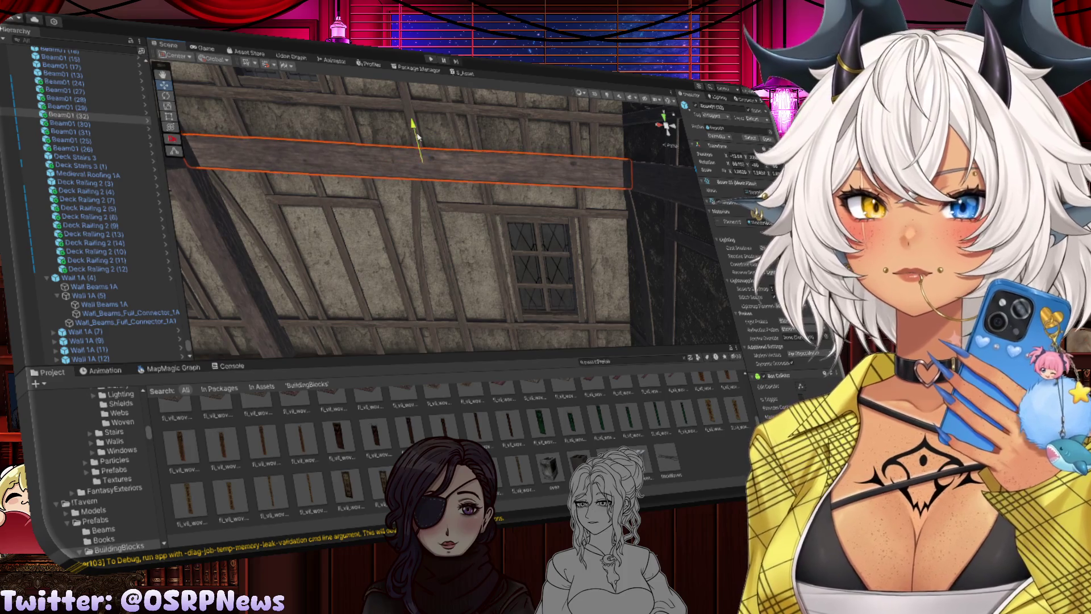
# Duplicate vertical post Beam01 (10) and slide the copy along X on the windowed wall
pyautogui.press('f')
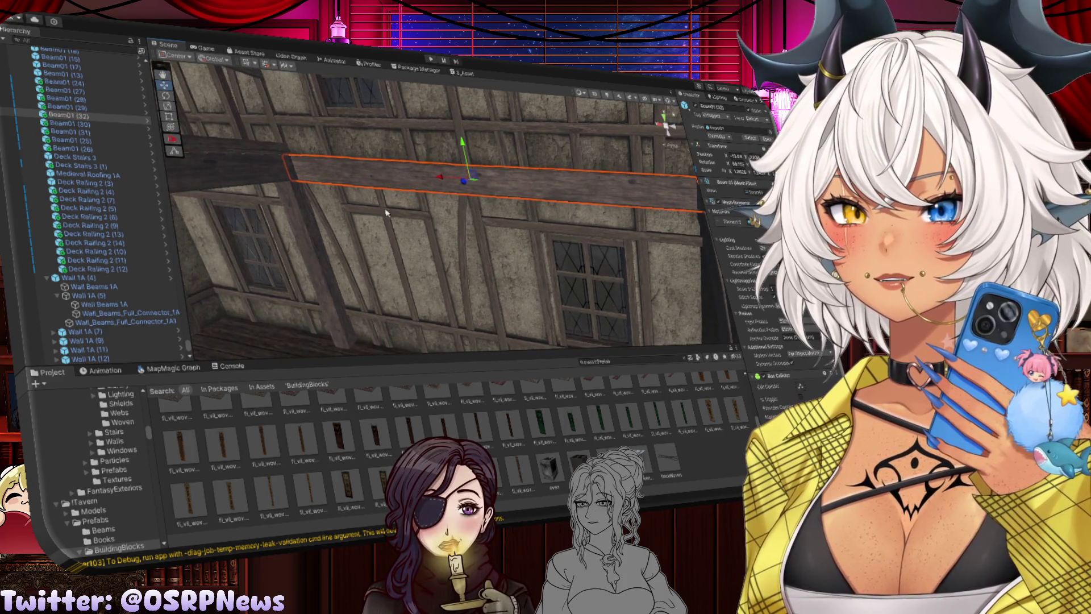
pyautogui.click(386, 213)
pyautogui.moveTo(386, 213); pyautogui.dragTo(300, 205)
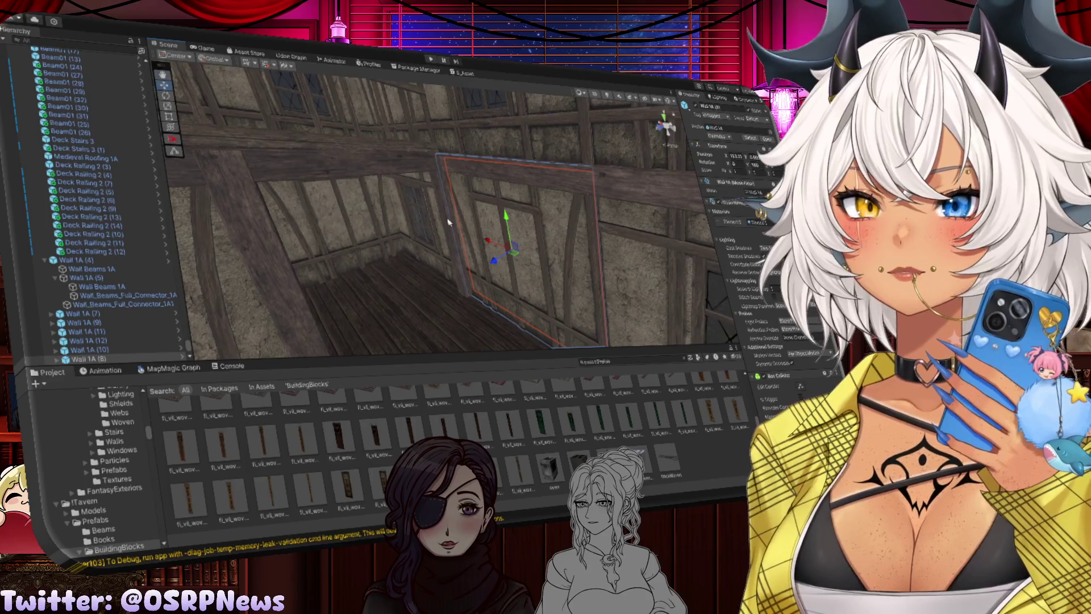
pyautogui.click(449, 220)
pyautogui.moveTo(449, 220); pyautogui.dragTo(422, 222)
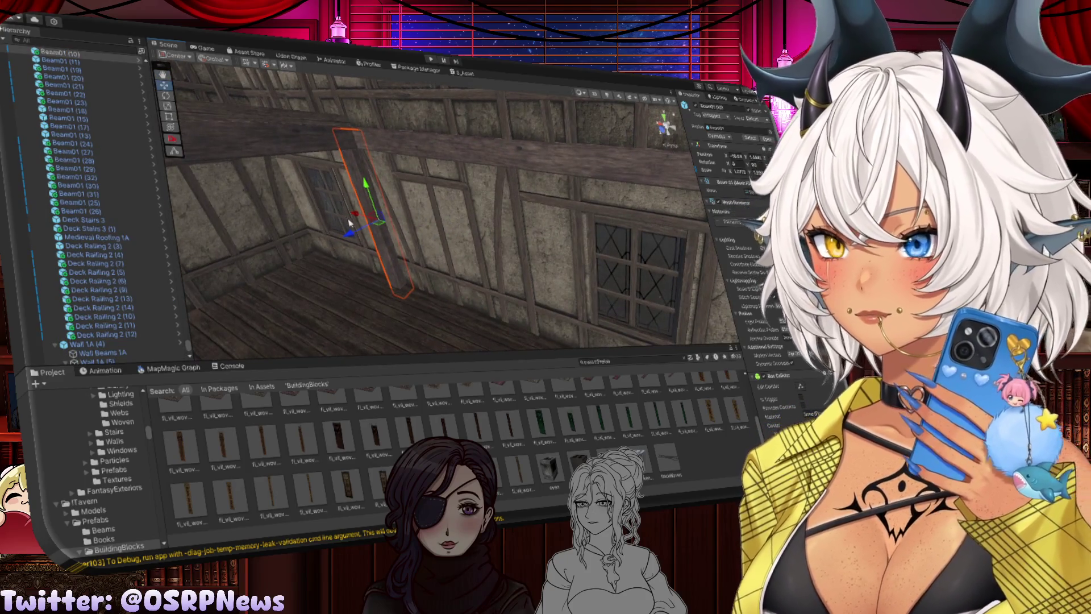
pyautogui.hotkey('ctrl', 'd')
pyautogui.moveTo(350, 223); pyautogui.dragTo(585, 241)
pyautogui.press('f')
pyautogui.moveTo(424, 250); pyautogui.dragTo(513, 236)
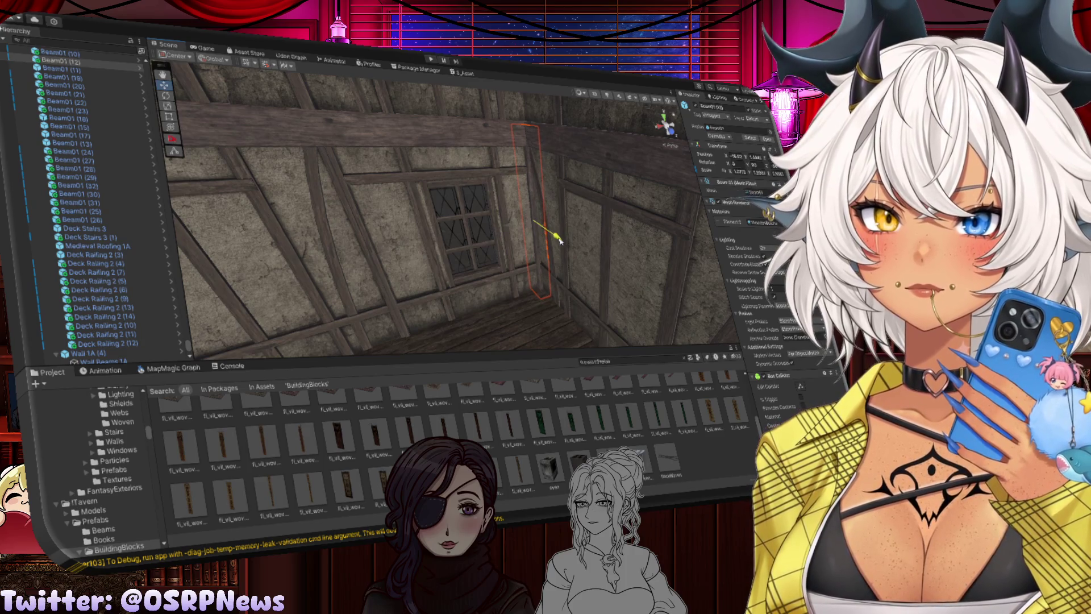
# Reselect Beam01 (10) and look from the floor up to the ceiling
pyautogui.click(470, 264)
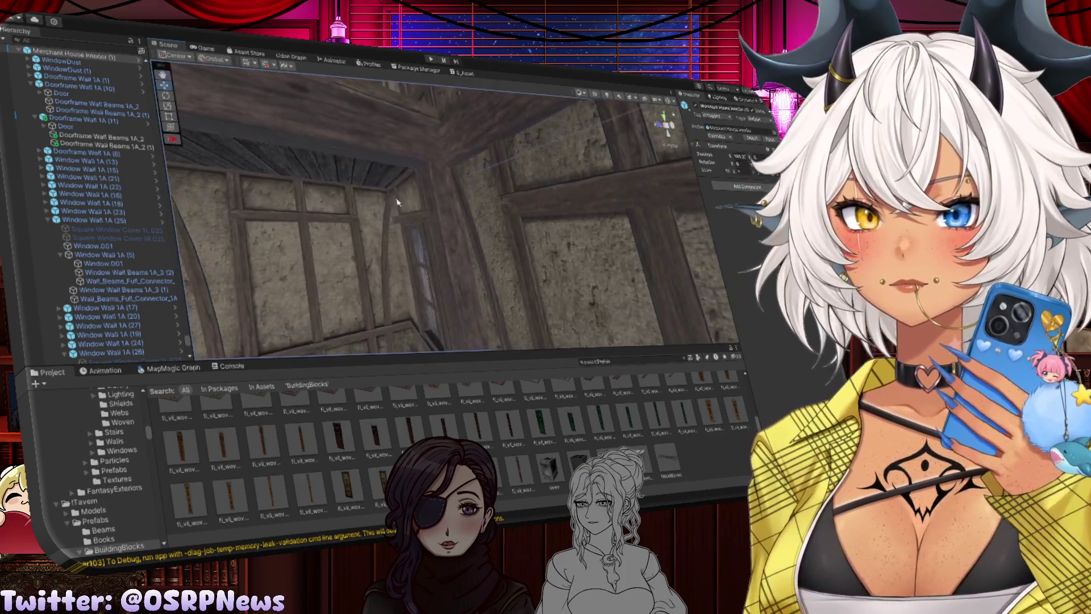
pyautogui.click(446, 242)
pyautogui.moveTo(447, 242)
pyautogui.mouseDown()
pyautogui.moveTo(444, 275)
pyautogui.moveTo(397, 251)
pyautogui.moveTo(504, 250)
pyautogui.moveTo(447, 232)
pyautogui.mouseUp()
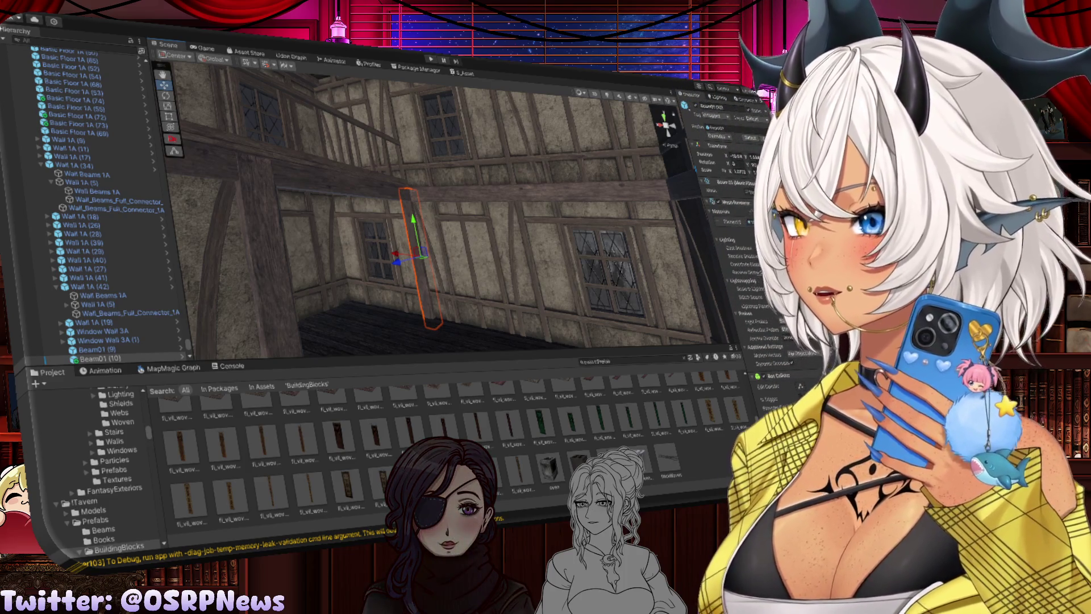
pyautogui.moveTo(494, 250)
pyautogui.mouseDown()
pyautogui.moveTo(497, 226)
pyautogui.moveTo(461, 245)
pyautogui.moveTo(427, 293)
pyautogui.moveTo(368, 292)
pyautogui.moveTo(519, 261)
pyautogui.moveTo(460, 262)
pyautogui.moveTo(512, 272)
pyautogui.moveTo(433, 292)
pyautogui.moveTo(426, 265)
pyautogui.moveTo(282, 246)
pyautogui.moveTo(253, 221)
pyautogui.moveTo(223, 225)
pyautogui.moveTo(497, 316)
pyautogui.moveTo(462, 264)
pyautogui.mouseUp()
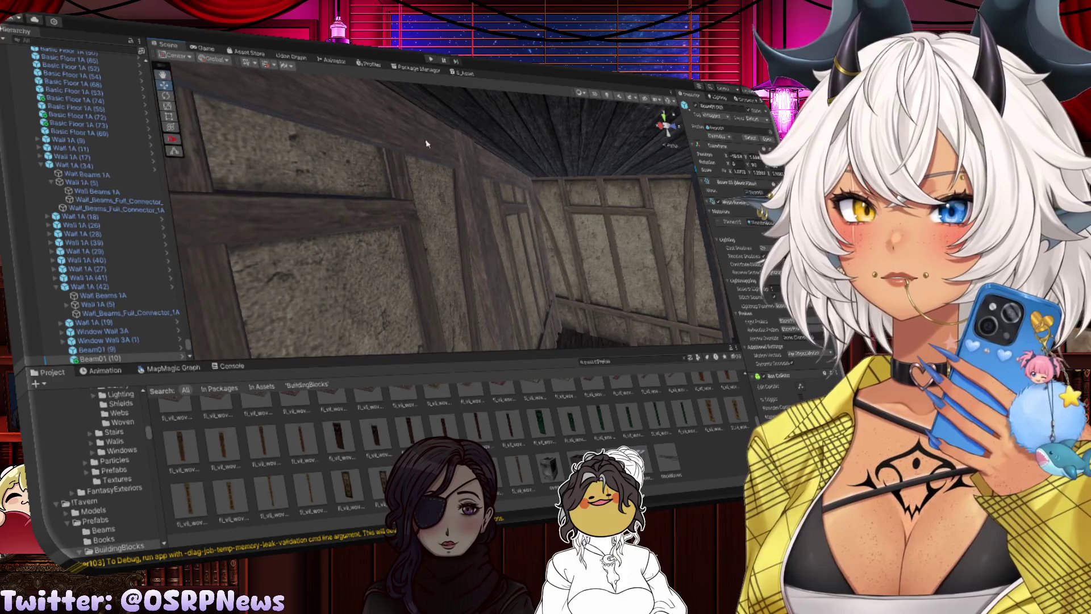
# Shorten ceiling beam Beam01 (33), shift it into place and fine-tune its length along X
pyautogui.click(428, 144)
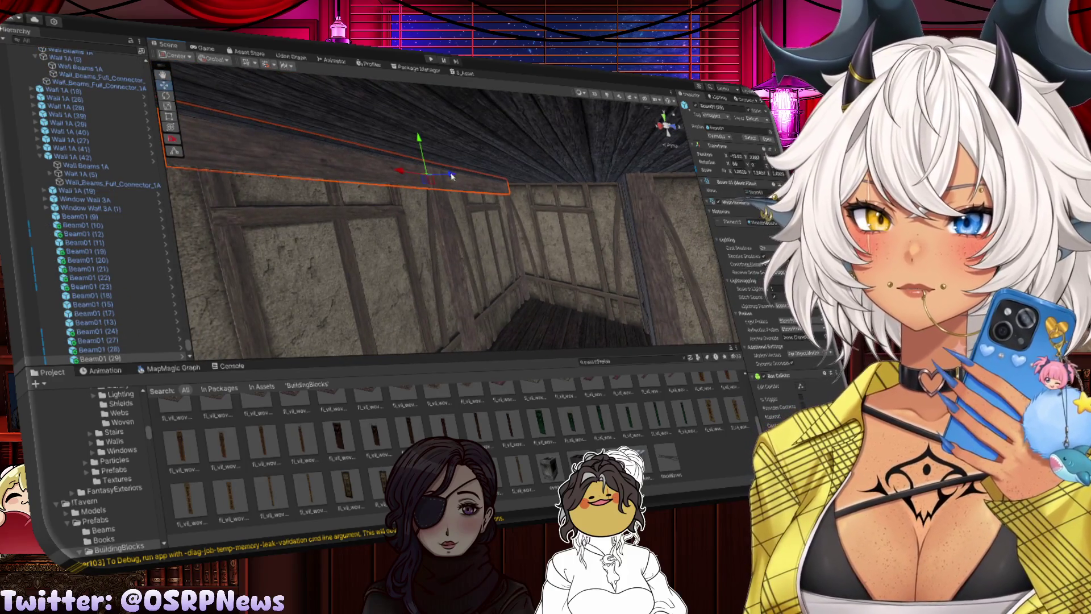
pyautogui.click(452, 177)
pyautogui.moveTo(452, 177); pyautogui.dragTo(620, 202)
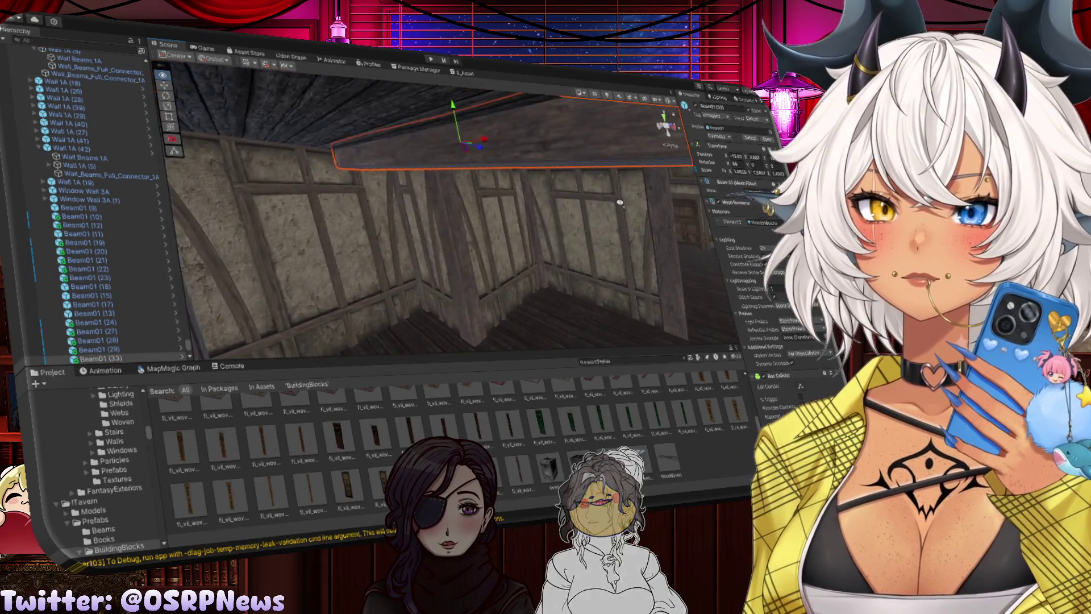
pyautogui.press('r')
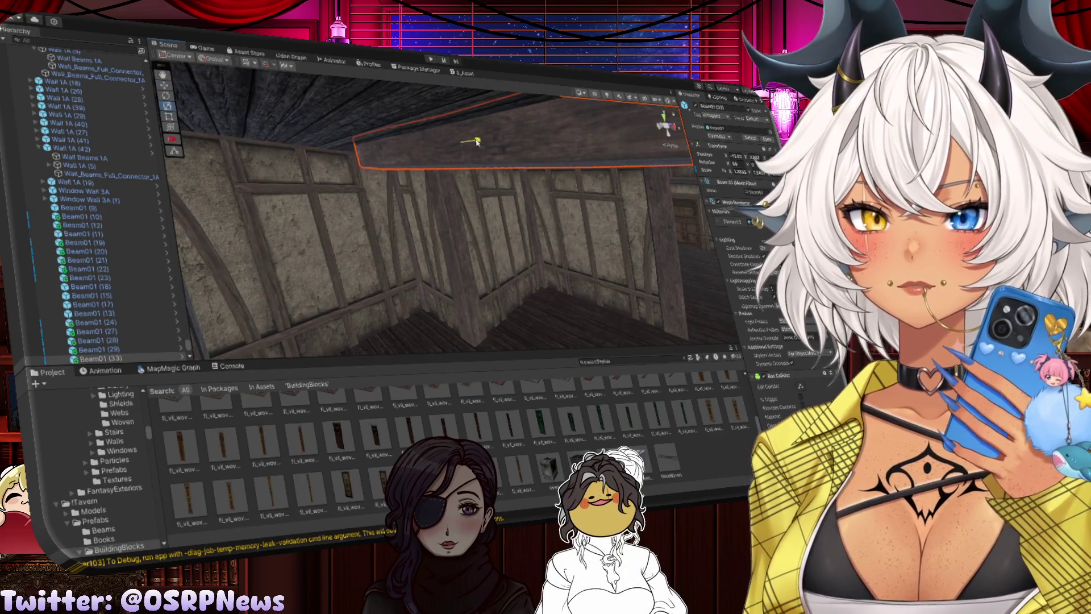
pyautogui.moveTo(483, 142)
pyautogui.mouseDown()
pyautogui.moveTo(463, 143)
pyautogui.moveTo(473, 144)
pyautogui.mouseUp()
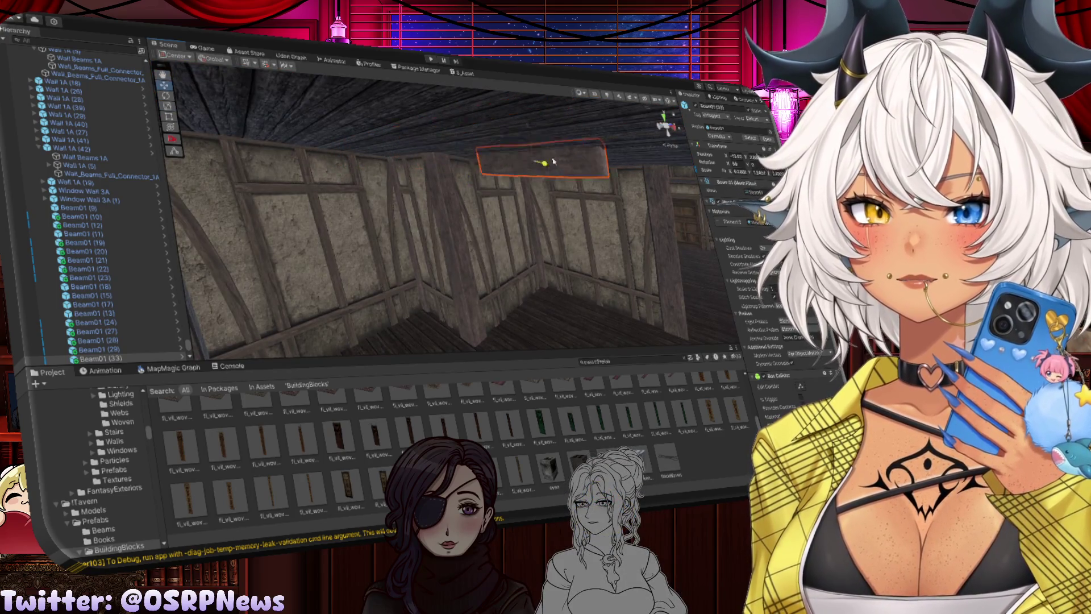
pyautogui.moveTo(553, 162)
pyautogui.mouseDown()
pyautogui.moveTo(582, 165)
pyautogui.moveTo(478, 154)
pyautogui.moveTo(526, 167)
pyautogui.mouseUp()
pyautogui.moveTo(441, 163); pyautogui.dragTo(434, 155)
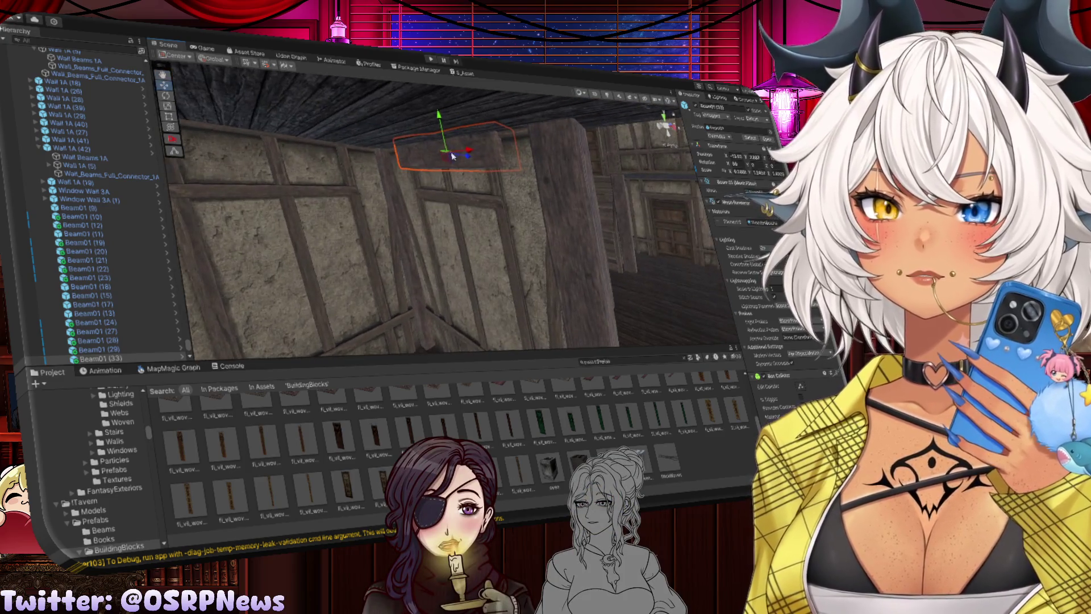
pyautogui.press('r')
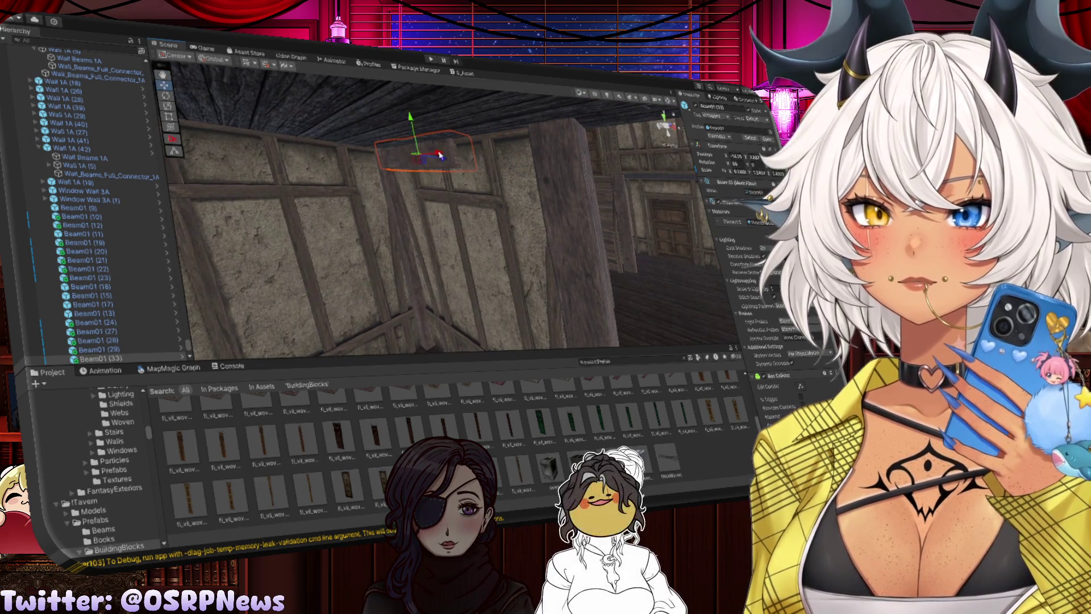
pyautogui.moveTo(436, 154)
pyautogui.mouseDown()
pyautogui.moveTo(462, 154)
pyautogui.moveTo(415, 155)
pyautogui.mouseUp()
pyautogui.press('w')
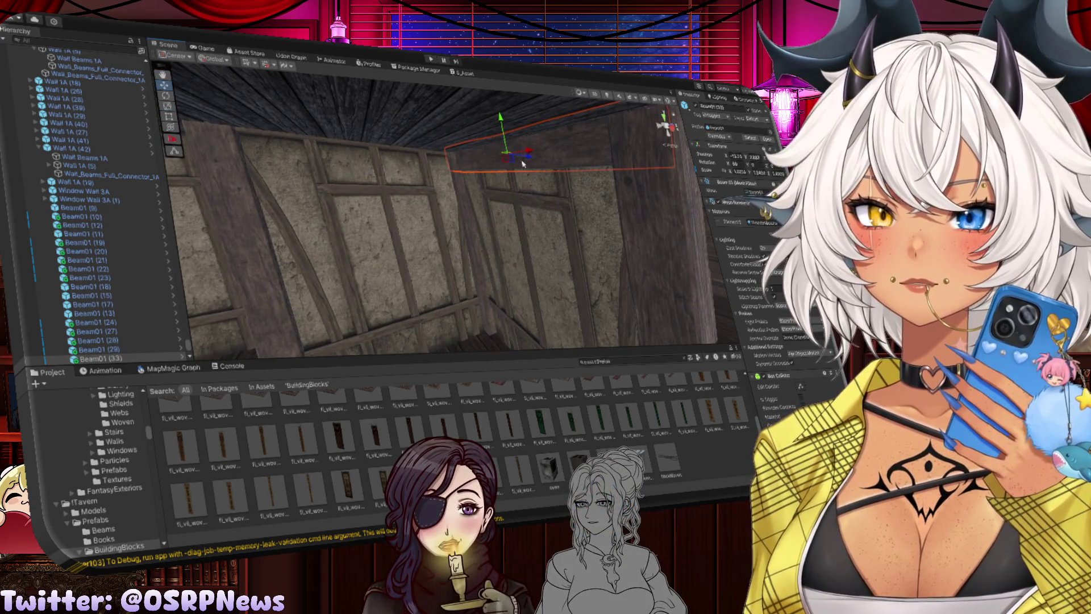
# Duplicate the ceiling beam, rotate the copy to span across the ceiling and slide it into place
pyautogui.hotkey('ctrl', 'd')
pyautogui.press('e')
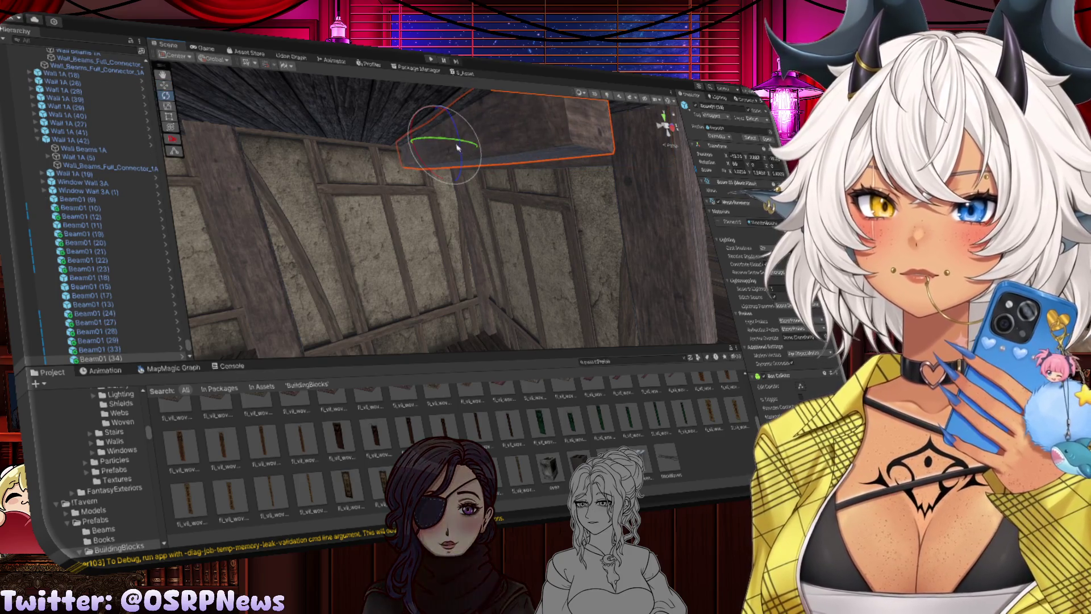
pyautogui.moveTo(457, 148)
pyautogui.mouseDown()
pyautogui.moveTo(322, 141)
pyautogui.moveTo(480, 183)
pyautogui.moveTo(366, 170)
pyautogui.moveTo(402, 166)
pyautogui.moveTo(310, 175)
pyautogui.mouseUp()
pyautogui.press('w')
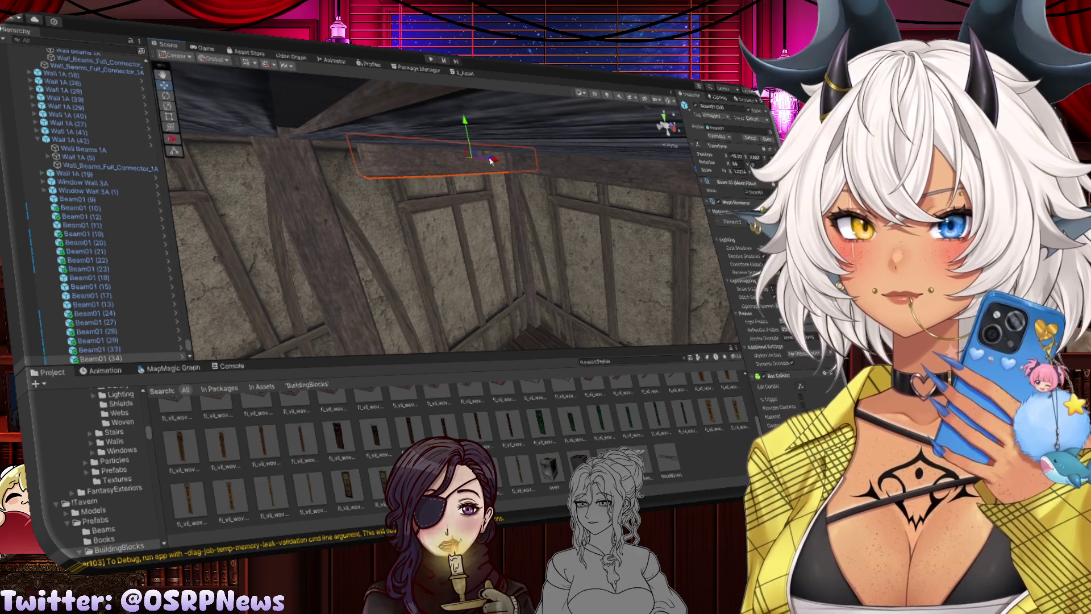
pyautogui.moveTo(487, 162)
pyautogui.mouseDown()
pyautogui.moveTo(454, 163)
pyautogui.moveTo(543, 170)
pyautogui.moveTo(490, 142)
pyautogui.mouseUp()
pyautogui.scroll(2, 487, 142)
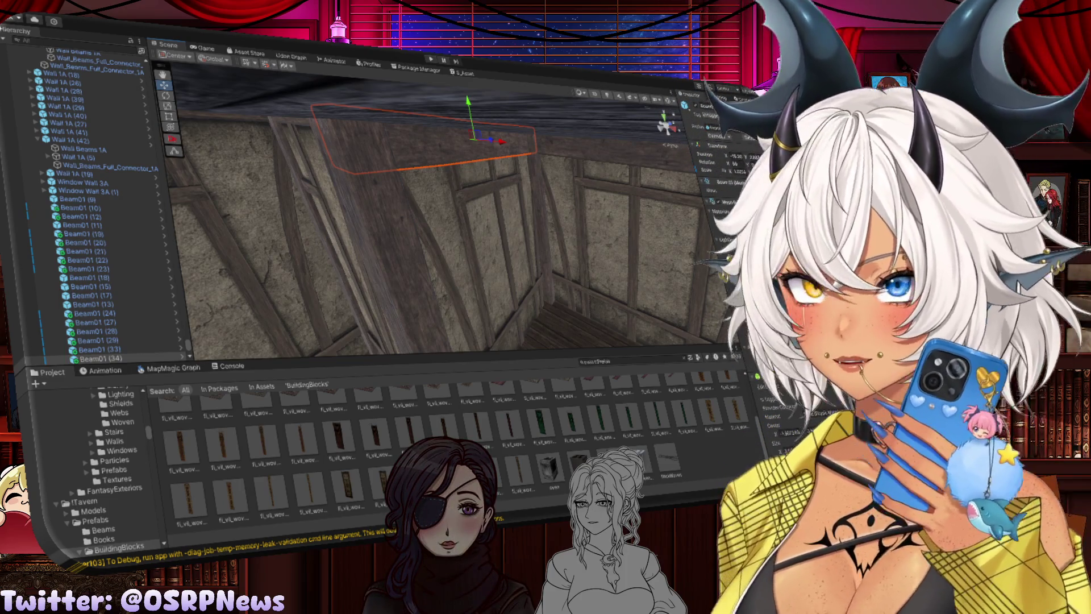
# Duplicate the ceiling beam twice, as Beam01 (35) and a rotated Beam01 (36)
pyautogui.moveTo(403, 205)
pyautogui.mouseDown()
pyautogui.moveTo(547, 178)
pyautogui.moveTo(451, 174)
pyautogui.moveTo(474, 172)
pyautogui.moveTo(390, 199)
pyautogui.moveTo(297, 182)
pyautogui.moveTo(430, 190)
pyautogui.moveTo(410, 191)
pyautogui.mouseUp()
pyautogui.hotkey('ctrl', 'd')
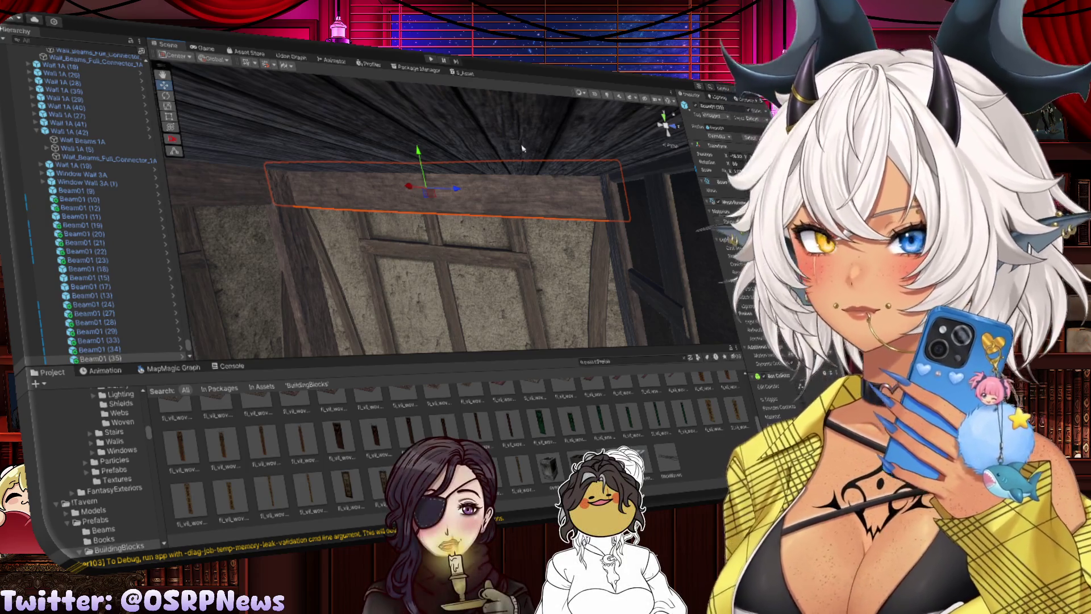
pyautogui.moveTo(411, 191)
pyautogui.mouseDown()
pyautogui.moveTo(523, 210)
pyautogui.moveTo(372, 245)
pyautogui.mouseUp()
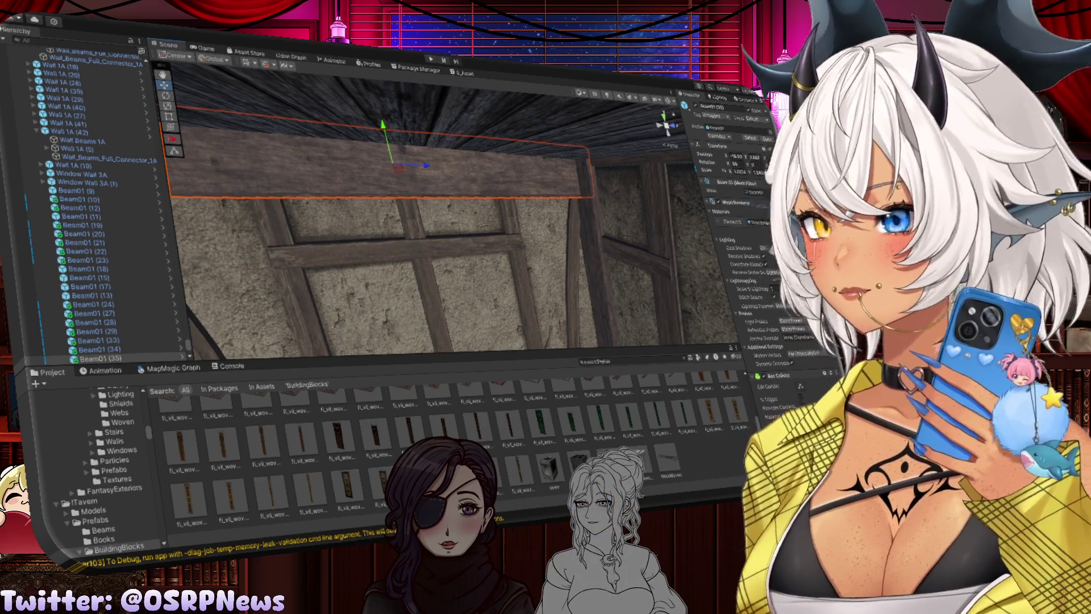
pyautogui.moveTo(574, 205)
pyautogui.mouseDown()
pyautogui.moveTo(451, 205)
pyautogui.moveTo(464, 181)
pyautogui.moveTo(359, 192)
pyautogui.moveTo(385, 178)
pyautogui.moveTo(518, 183)
pyautogui.moveTo(467, 180)
pyautogui.moveTo(476, 196)
pyautogui.moveTo(377, 185)
pyautogui.mouseUp()
pyautogui.hotkey('ctrl', 'd')
pyautogui.press('e')
pyautogui.press('w')
pyautogui.press('f')
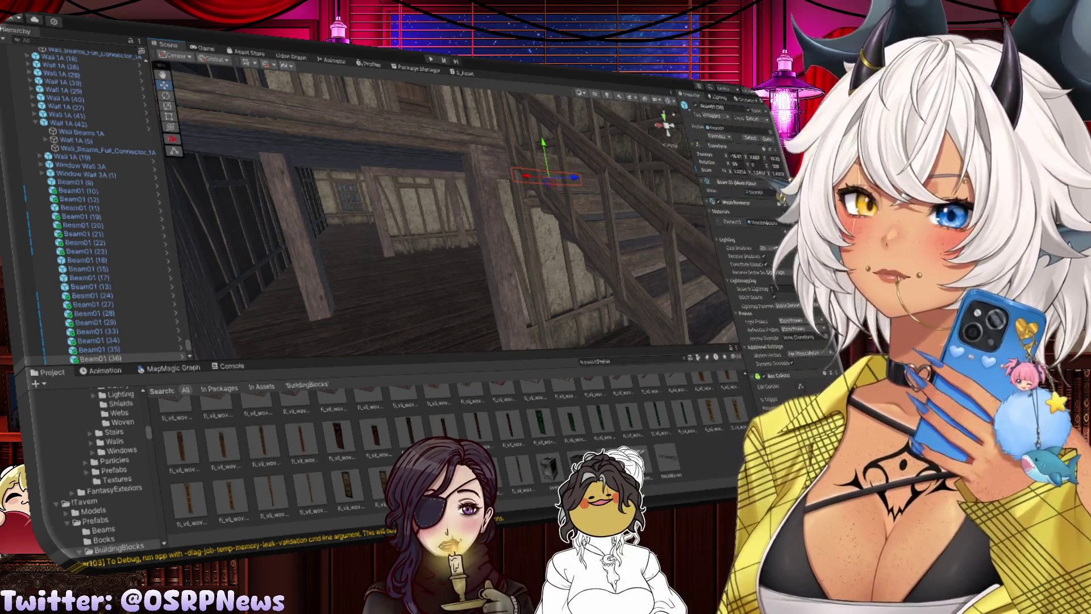
# Lower the upper-floor deck railing, Deck Railing 2 (3), into place
pyautogui.moveTo(400, 227)
pyautogui.mouseDown()
pyautogui.moveTo(400, 166)
pyautogui.moveTo(471, 237)
pyautogui.mouseUp()
pyautogui.click(470, 200)
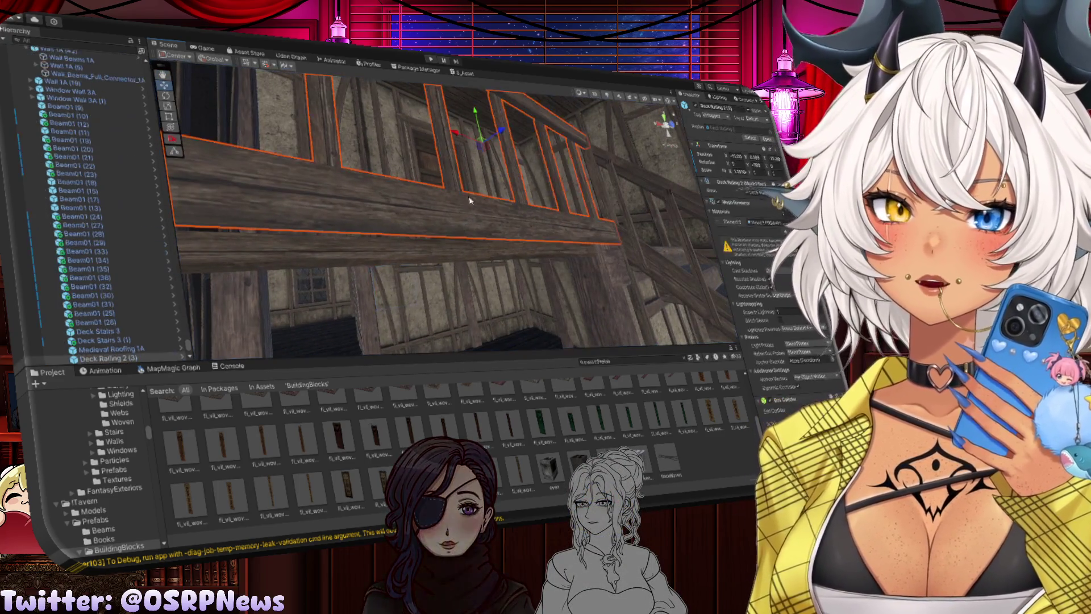
pyautogui.moveTo(477, 121); pyautogui.dragTo(478, 132)
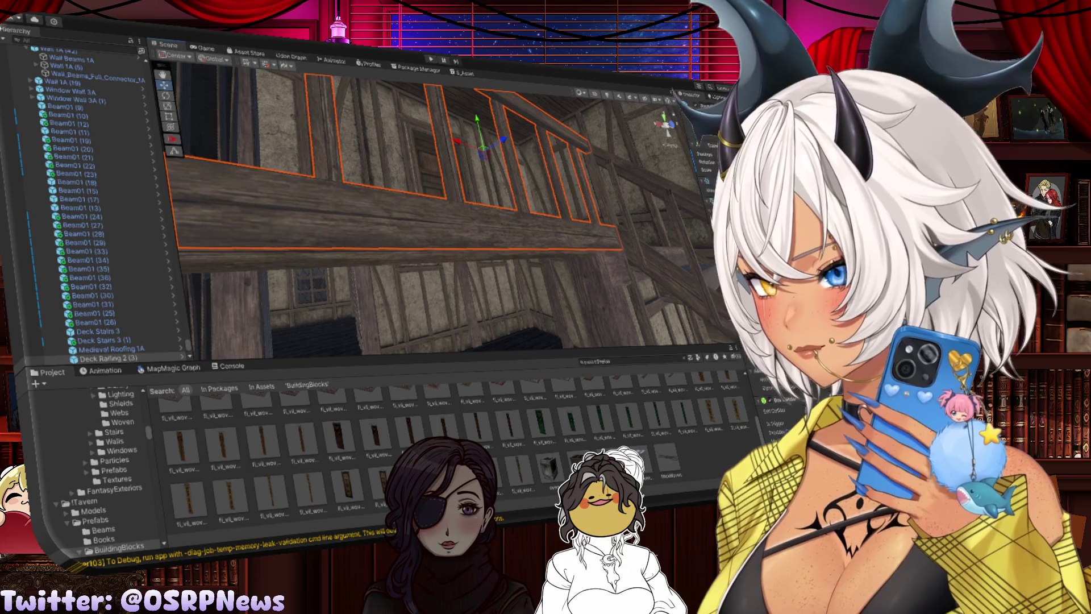
# Look over the stairwell walls and select the lower corridor beam Beam01 (37)
pyautogui.moveTo(461, 221)
pyautogui.mouseDown()
pyautogui.moveTo(580, 196)
pyautogui.moveTo(509, 188)
pyautogui.mouseUp()
pyautogui.click(500, 205)
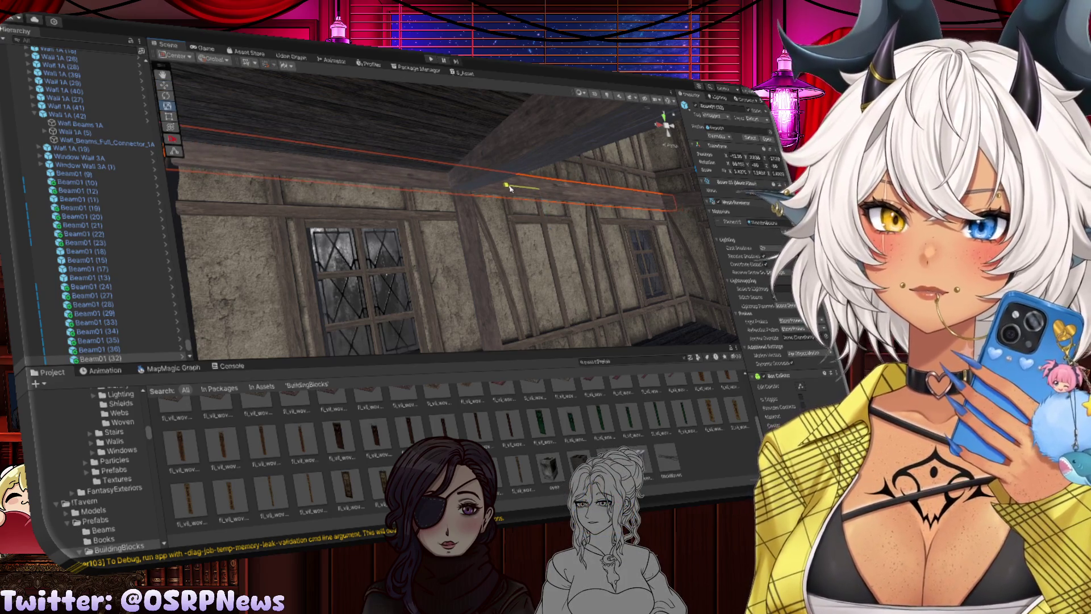
pyautogui.press('w')
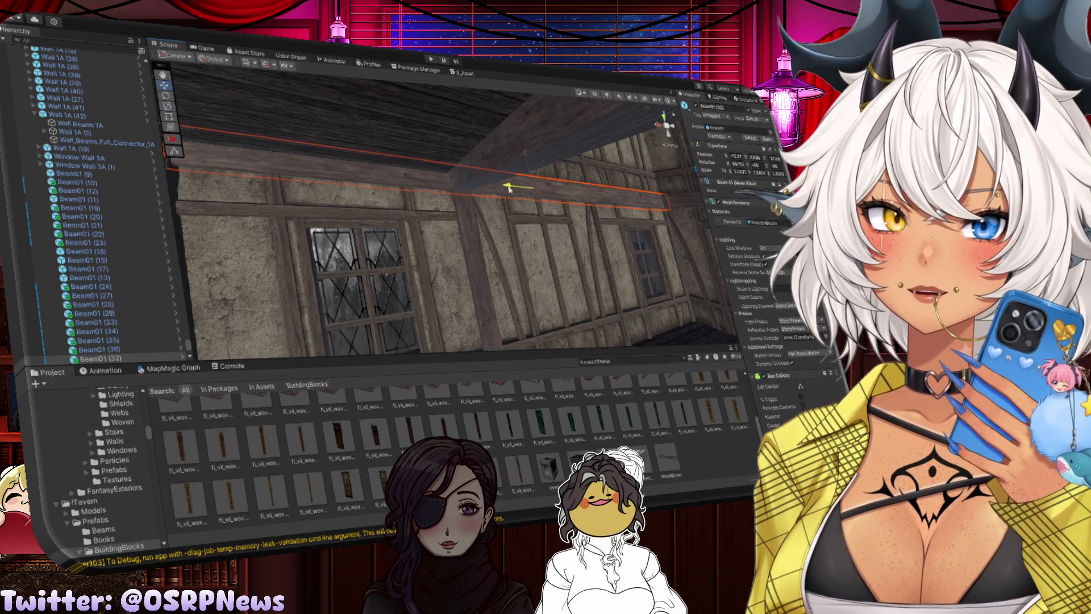
pyautogui.moveTo(508, 189)
pyautogui.mouseDown()
pyautogui.moveTo(463, 188)
pyautogui.moveTo(637, 232)
pyautogui.moveTo(455, 170)
pyautogui.mouseUp()
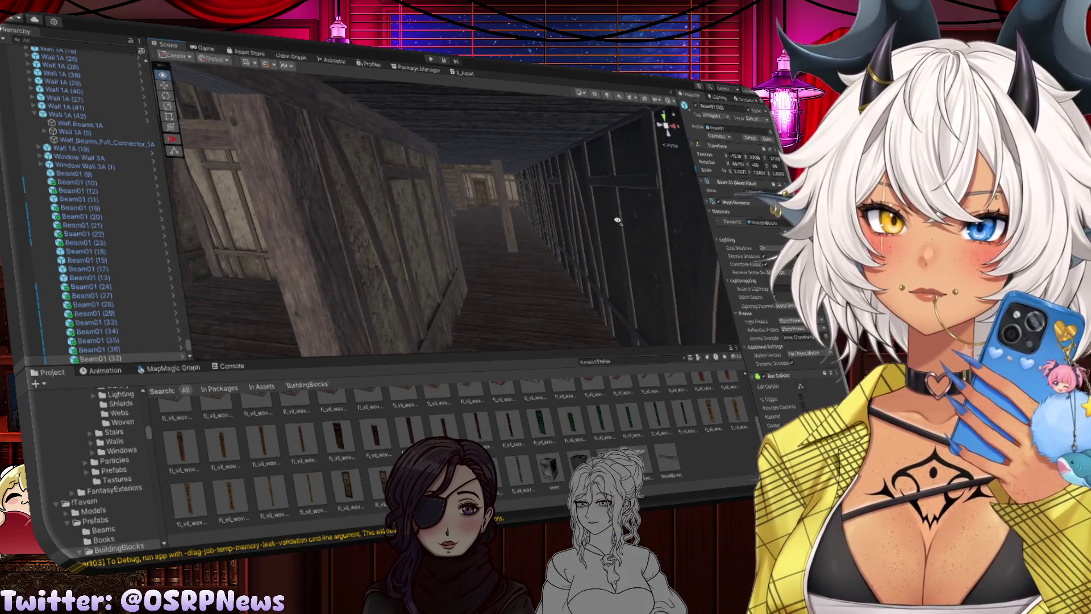
pyautogui.click(449, 168)
pyautogui.press('f')
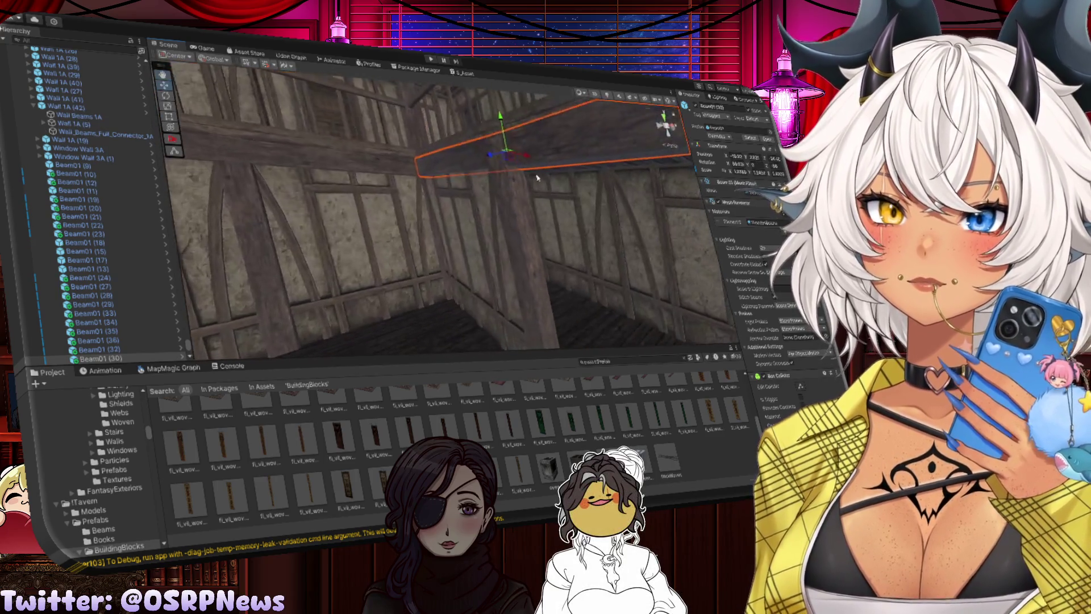
pyautogui.click(568, 176)
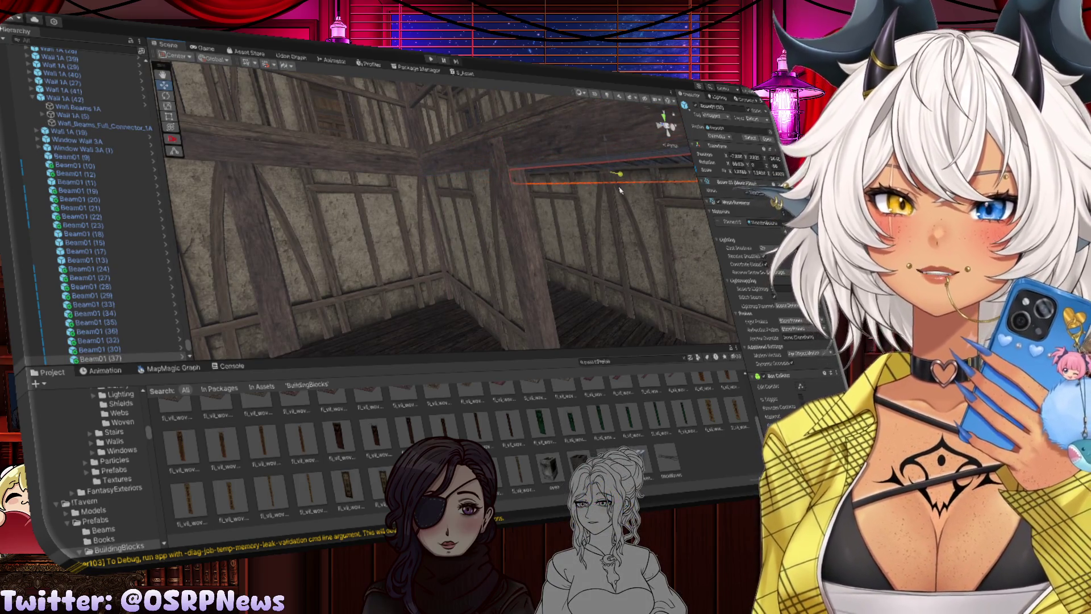
pyautogui.moveTo(620, 190); pyautogui.dragTo(493, 173)
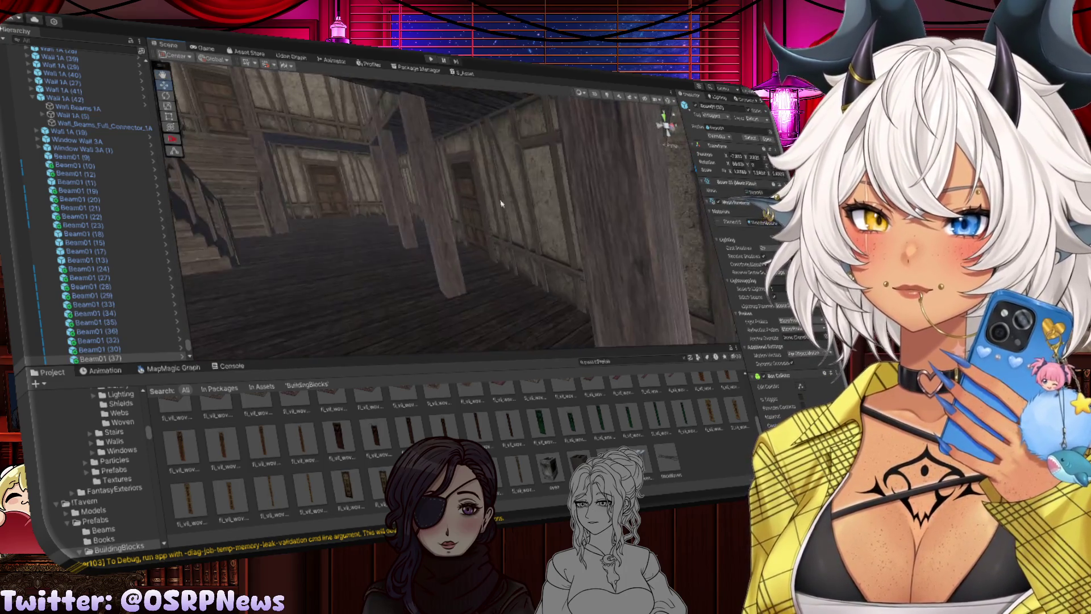
pyautogui.moveTo(614, 212)
pyautogui.mouseDown()
pyautogui.moveTo(429, 213)
pyautogui.moveTo(360, 186)
pyautogui.moveTo(288, 183)
pyautogui.moveTo(523, 201)
pyautogui.moveTo(494, 174)
pyautogui.mouseUp()
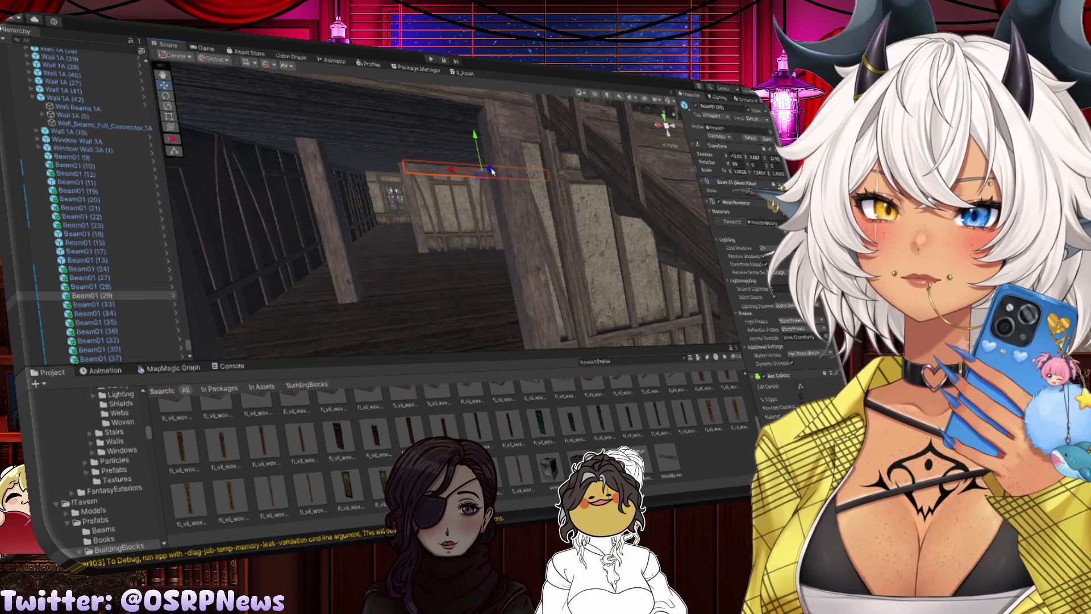
# Duplicate the beam as Beam01 (38) and slide it left along the top of the doorway wall
pyautogui.hotkey('ctrl', 'd')
pyautogui.moveTo(587, 176); pyautogui.dragTo(415, 174)
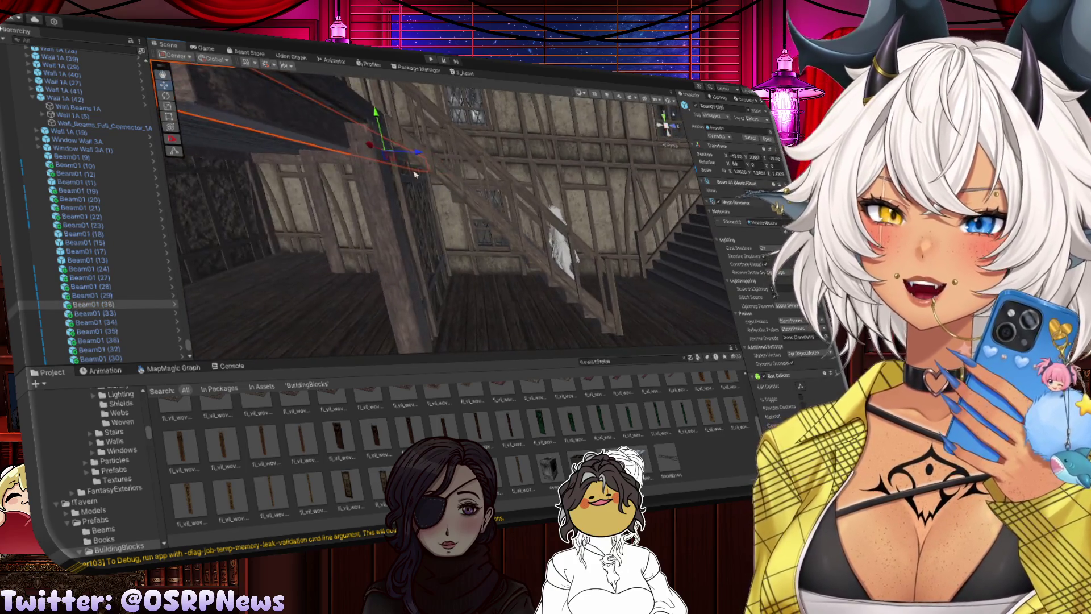
pyautogui.moveTo(566, 161)
pyautogui.mouseDown()
pyautogui.moveTo(526, 180)
pyautogui.moveTo(292, 166)
pyautogui.moveTo(572, 176)
pyautogui.moveTo(466, 180)
pyautogui.moveTo(516, 193)
pyautogui.moveTo(419, 157)
pyautogui.mouseUp()
pyautogui.moveTo(496, 158); pyautogui.dragTo(341, 135)
pyautogui.press('r')
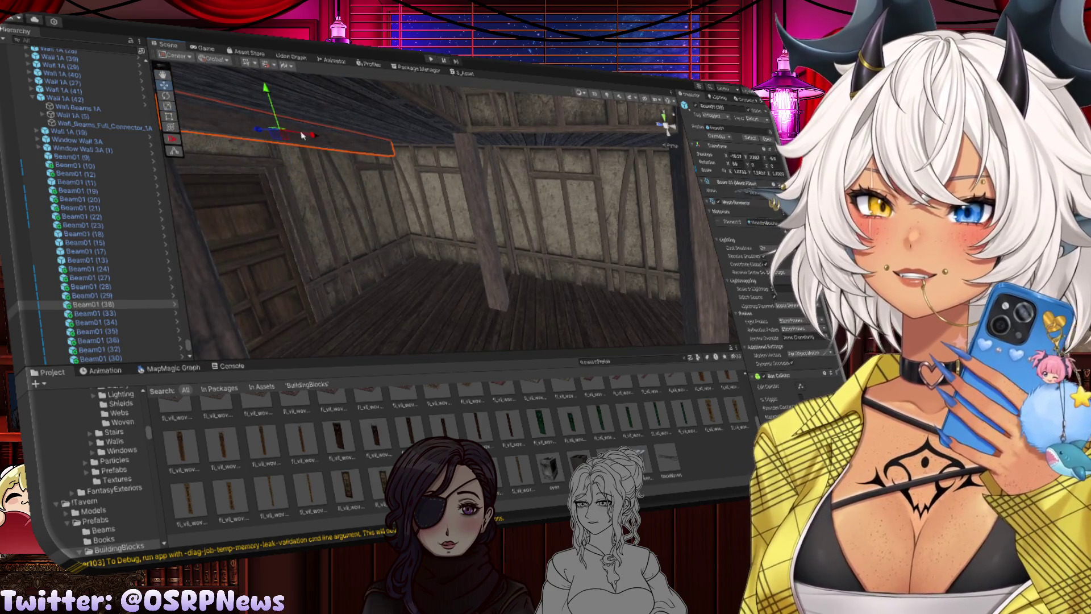
pyautogui.hotkey('ctrl', 'd')
# Add another beam copy, Beam01 (39), and select it along the upper corridor ceiling
pyautogui.press('e')
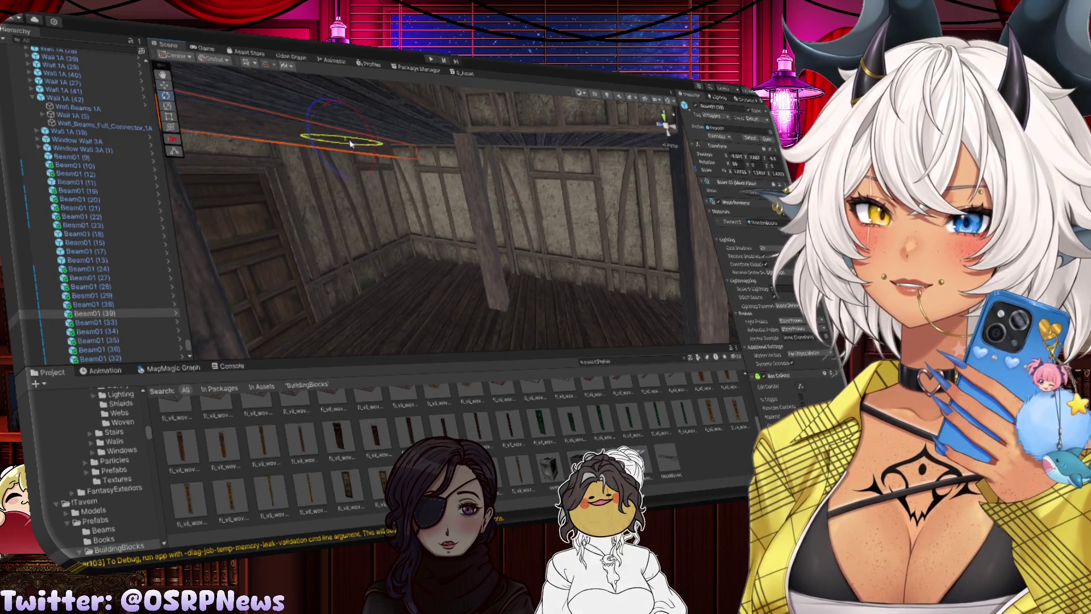
pyautogui.moveTo(350, 143); pyautogui.dragTo(310, 153)
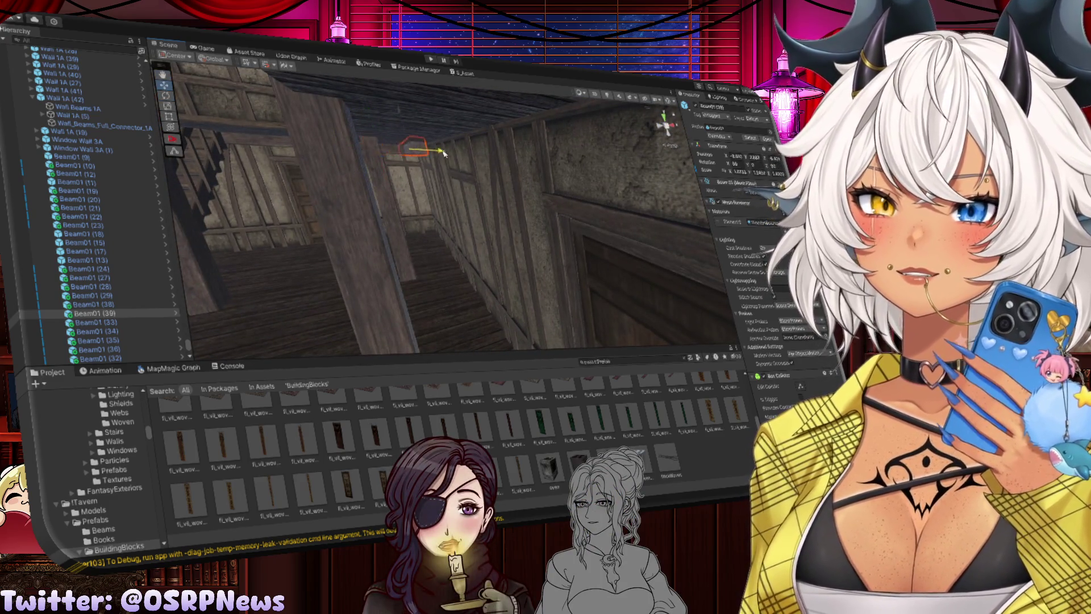
pyautogui.press('w')
pyautogui.moveTo(452, 153)
pyautogui.mouseDown()
pyautogui.moveTo(333, 156)
pyautogui.moveTo(419, 164)
pyautogui.mouseUp()
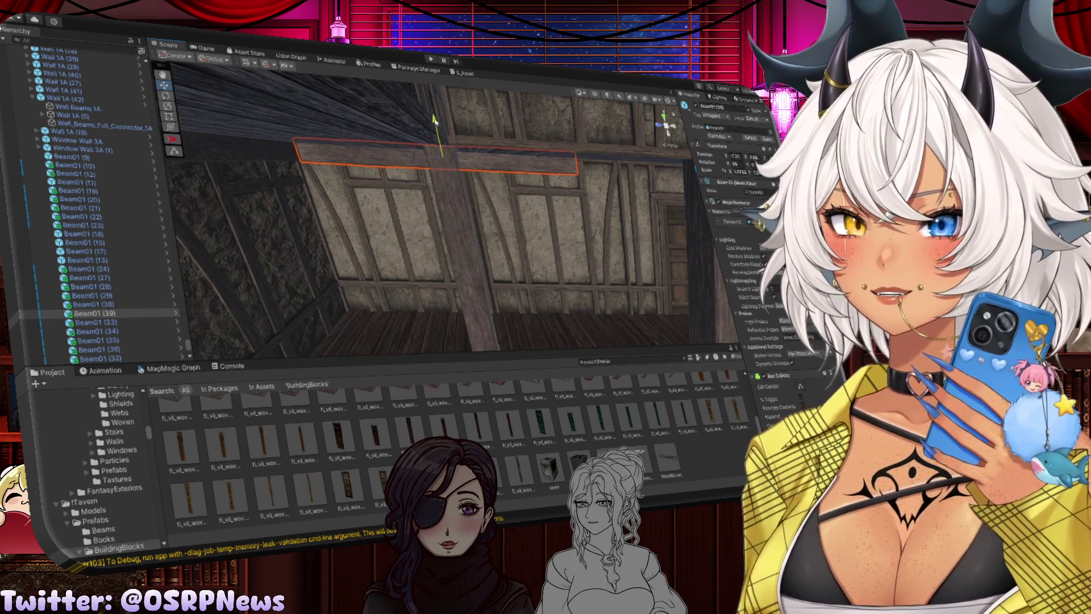
pyautogui.moveTo(434, 119)
pyautogui.mouseDown()
pyautogui.moveTo(517, 173)
pyautogui.moveTo(216, 145)
pyautogui.mouseUp()
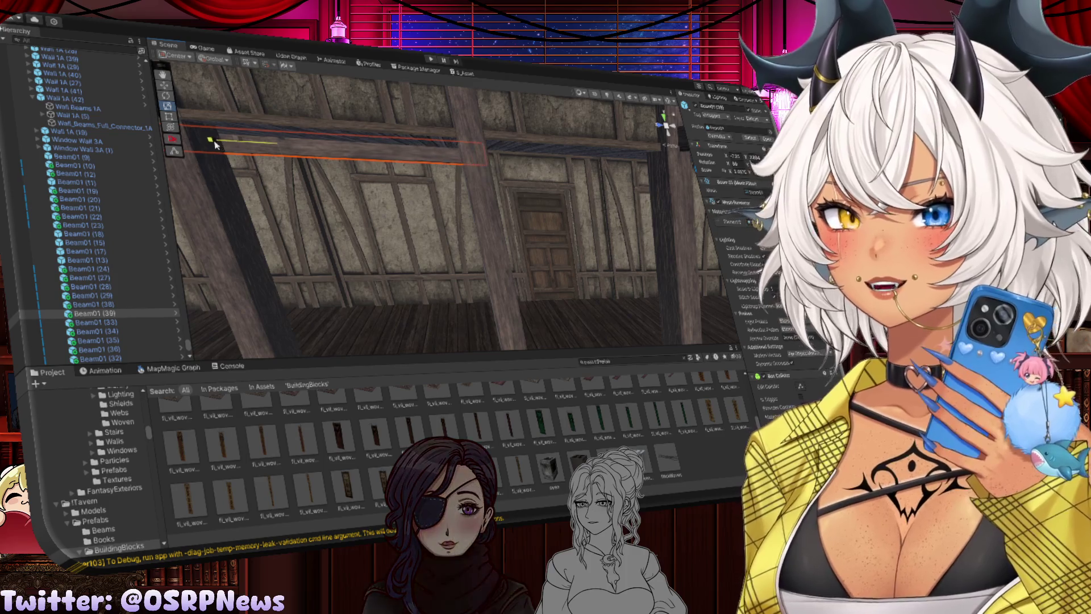
pyautogui.moveTo(333, 164); pyautogui.dragTo(544, 144)
pyautogui.click(543, 144)
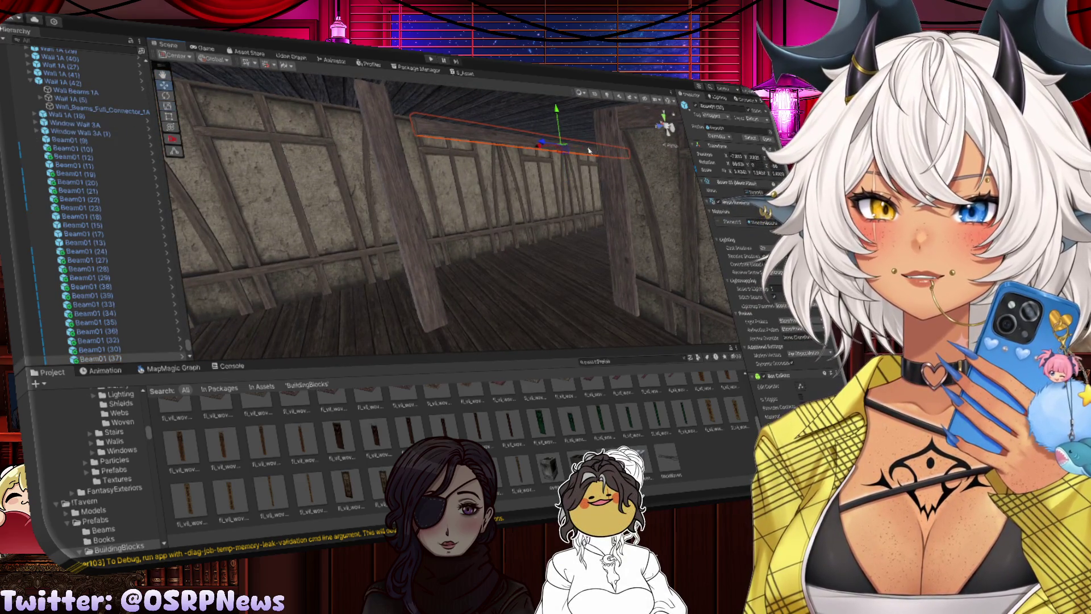
pyautogui.moveTo(524, 144)
pyautogui.mouseDown()
pyautogui.moveTo(487, 128)
pyautogui.moveTo(497, 129)
pyautogui.mouseUp()
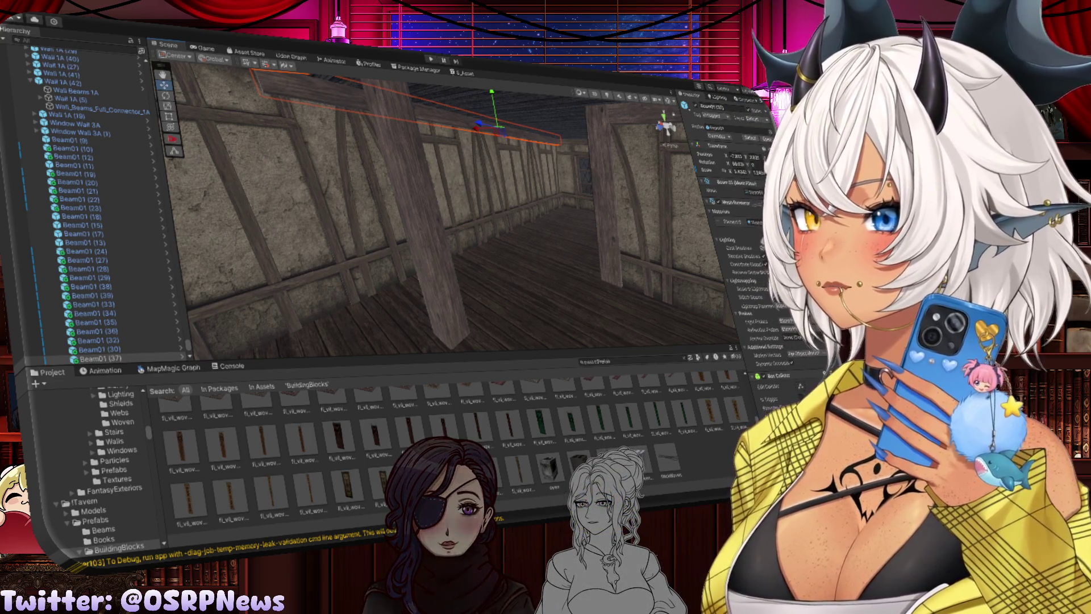
# Slide crossbeam Beam01 (39) right along its length to span the door wall
pyautogui.moveTo(375, 188)
pyautogui.mouseDown()
pyautogui.moveTo(386, 179)
pyautogui.moveTo(351, 179)
pyautogui.mouseUp()
pyautogui.click(350, 177)
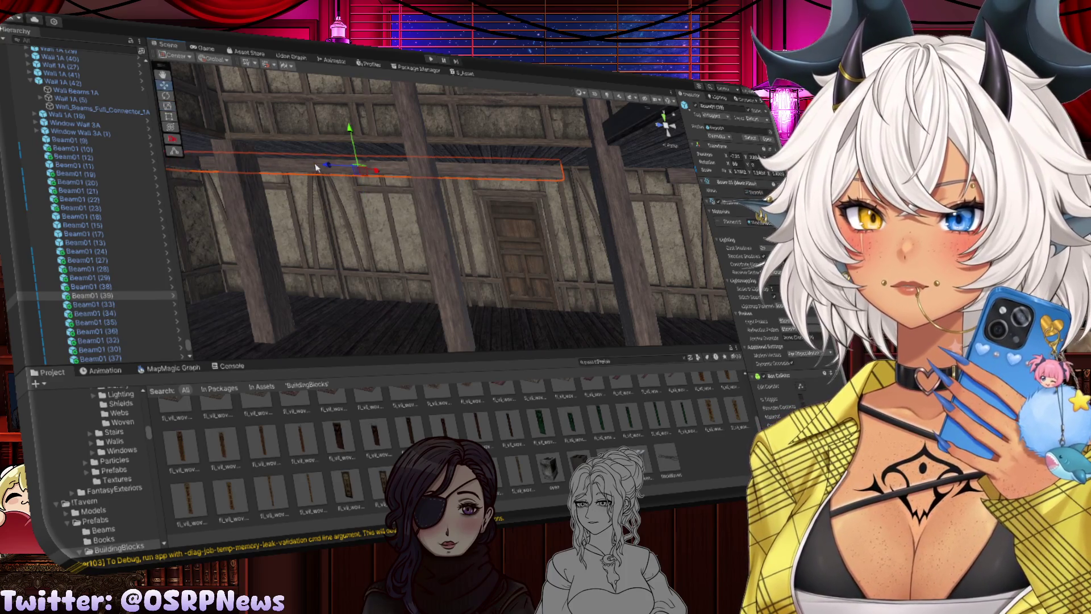
pyautogui.moveTo(317, 167); pyautogui.dragTo(603, 182)
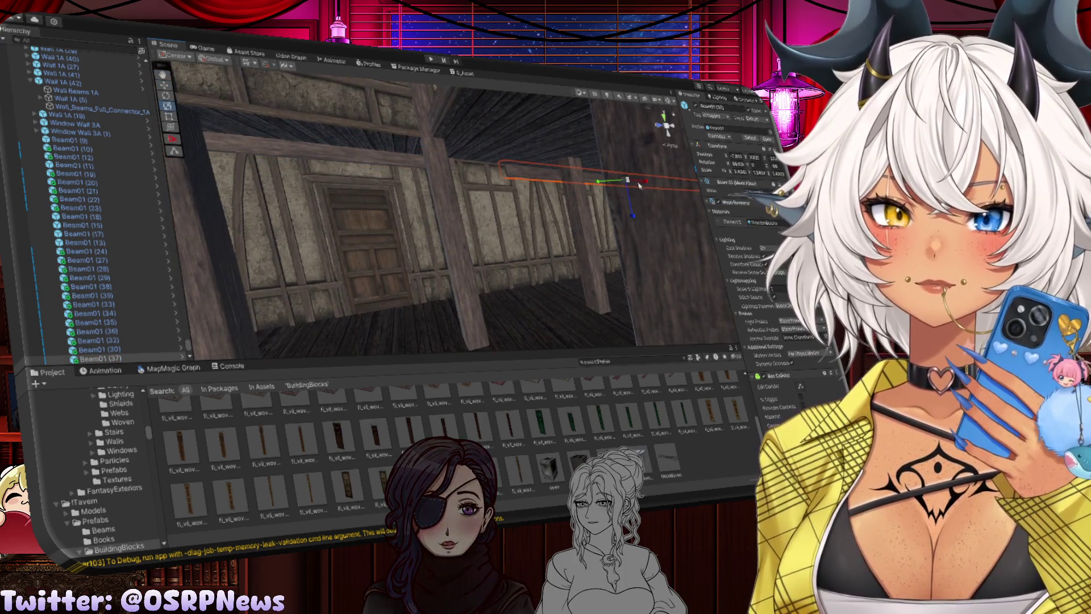
pyautogui.press('w')
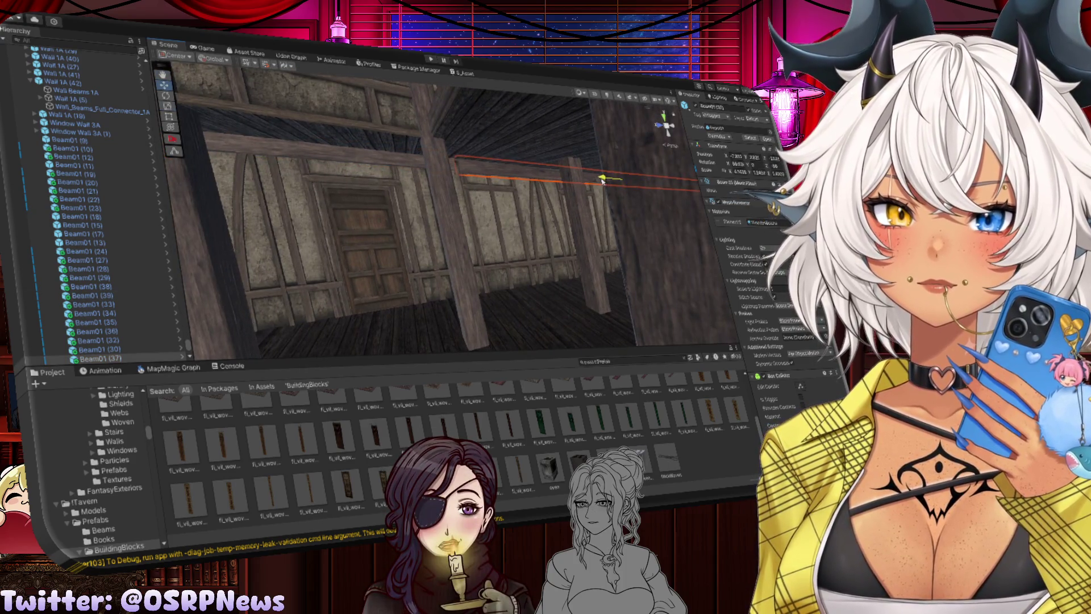
# Select wall piece Wall 1A (4) and frame the view on it
pyautogui.moveTo(601, 181)
pyautogui.mouseDown()
pyautogui.moveTo(545, 171)
pyautogui.moveTo(652, 185)
pyautogui.moveTo(609, 188)
pyautogui.mouseUp()
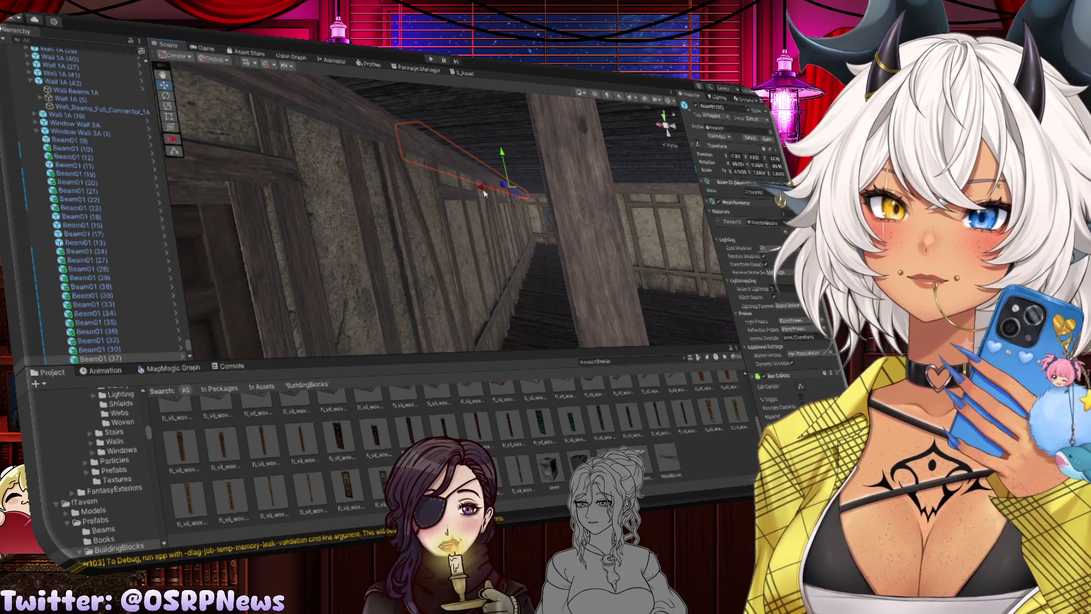
pyautogui.click(362, 195)
pyautogui.press('f')
pyautogui.moveTo(362, 195)
pyautogui.mouseDown()
pyautogui.moveTo(399, 202)
pyautogui.moveTo(313, 164)
pyautogui.moveTo(319, 175)
pyautogui.moveTo(387, 150)
pyautogui.moveTo(303, 109)
pyautogui.moveTo(518, 204)
pyautogui.mouseUp()
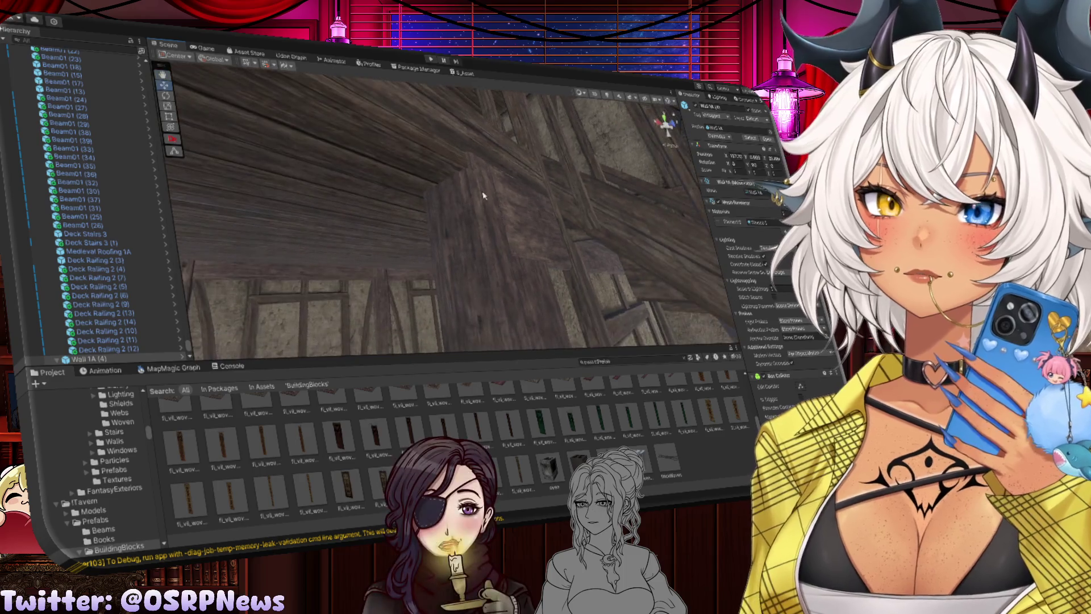
# Nudge upright post Beam01 (26) along its Z depth axis to sit against the wall
pyautogui.click(460, 164)
pyautogui.moveTo(461, 163)
pyautogui.mouseDown()
pyautogui.moveTo(498, 172)
pyautogui.moveTo(500, 188)
pyautogui.moveTo(489, 180)
pyautogui.moveTo(467, 194)
pyautogui.moveTo(470, 258)
pyautogui.mouseUp()
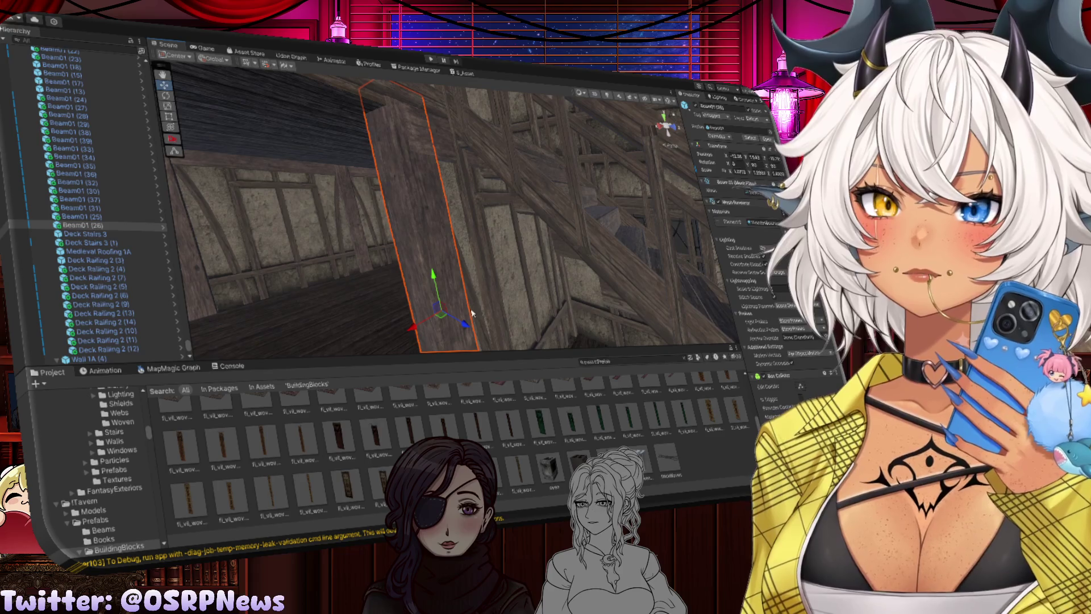
pyautogui.moveTo(465, 328); pyautogui.dragTo(464, 327)
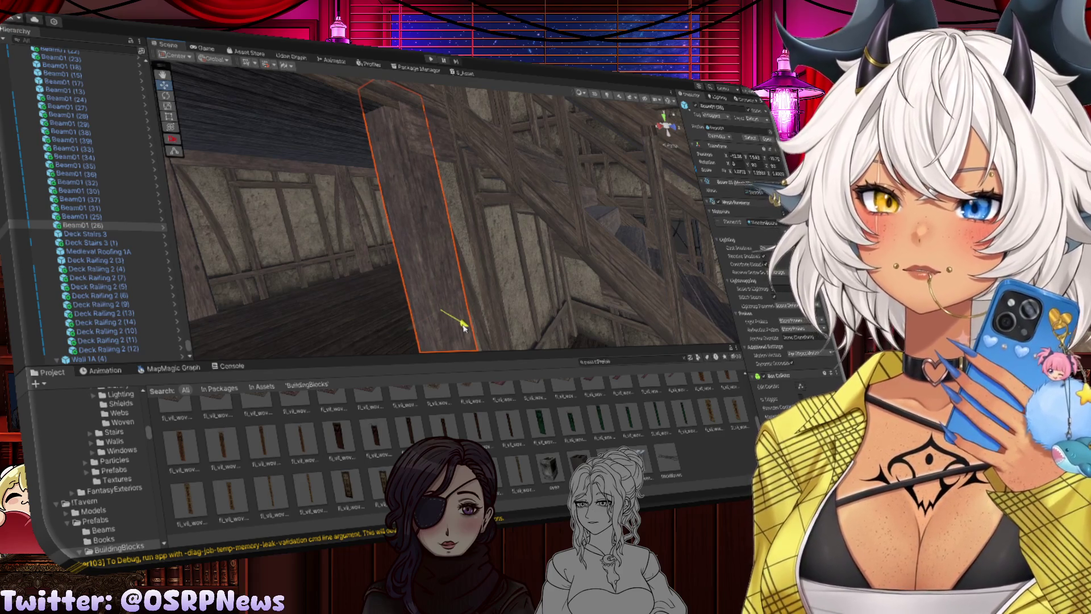
pyautogui.moveTo(464, 325)
pyautogui.mouseDown()
pyautogui.moveTo(475, 165)
pyautogui.moveTo(515, 189)
pyautogui.moveTo(451, 208)
pyautogui.mouseUp()
# Frame beam Beam01 (33) and look over the stairs and ceiling beams
pyautogui.click(476, 165)
pyautogui.press('f')
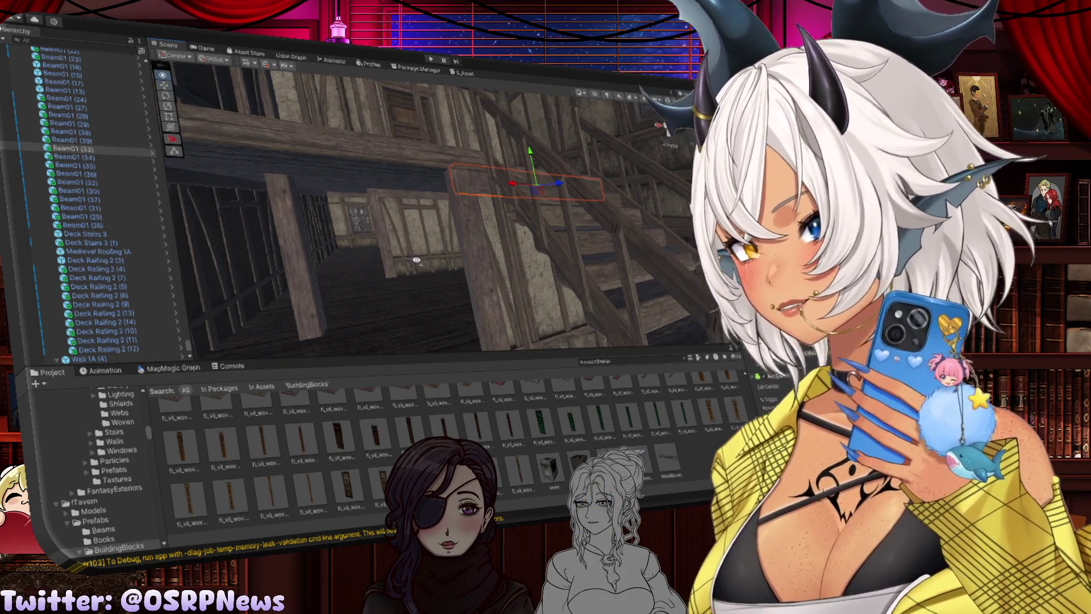
pyautogui.moveTo(450, 207); pyautogui.dragTo(541, 265)
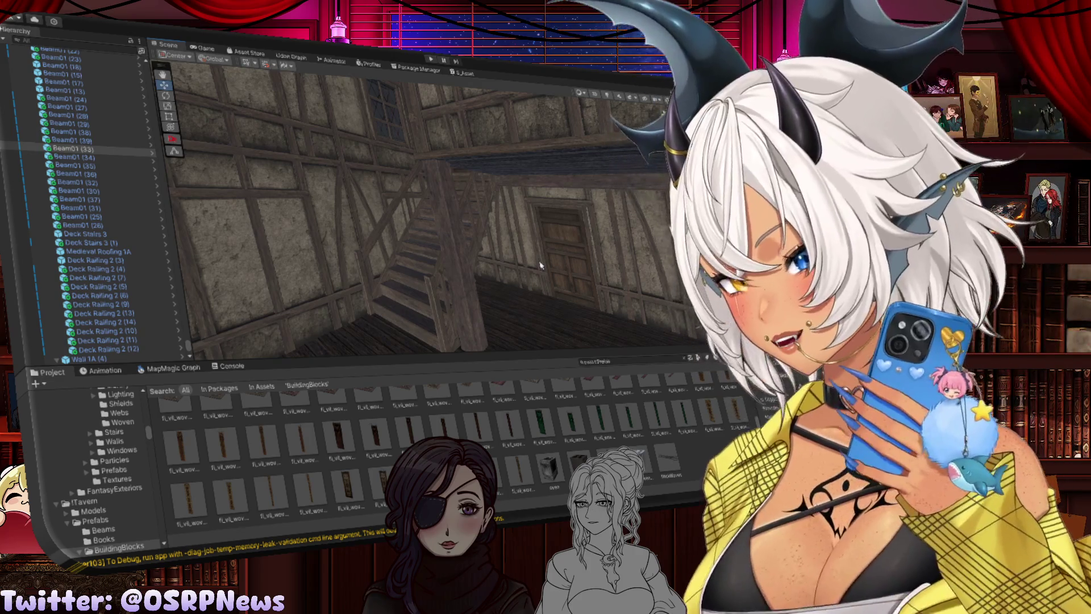
pyautogui.moveTo(540, 264); pyautogui.dragTo(454, 223)
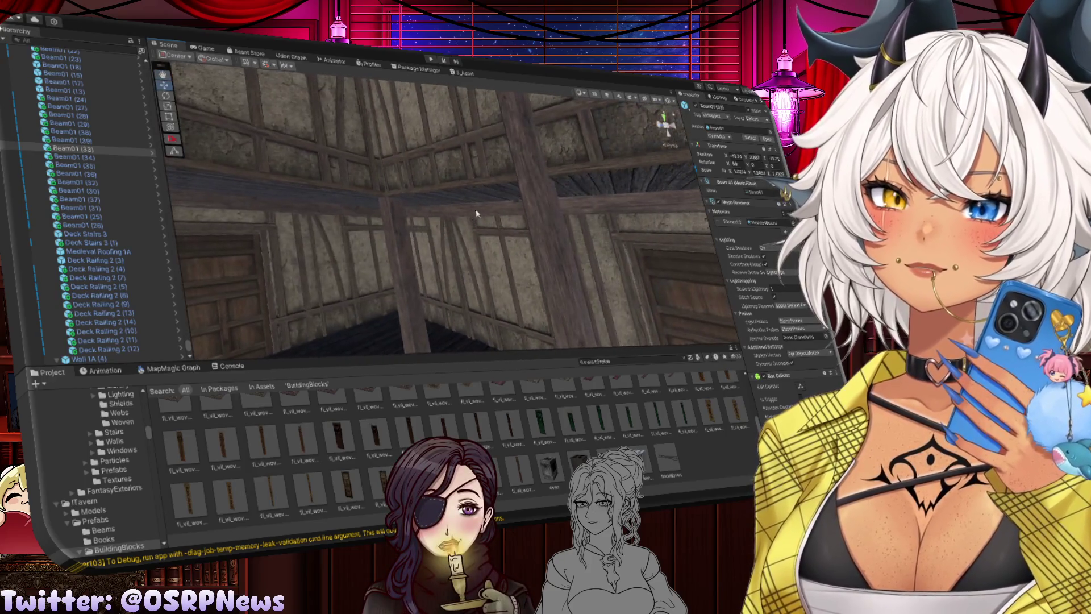
# Duplicate crossbeam Beam01 (39) as Beam01 (40) and shift it further along the wall
pyautogui.click(451, 222)
pyautogui.press('f')
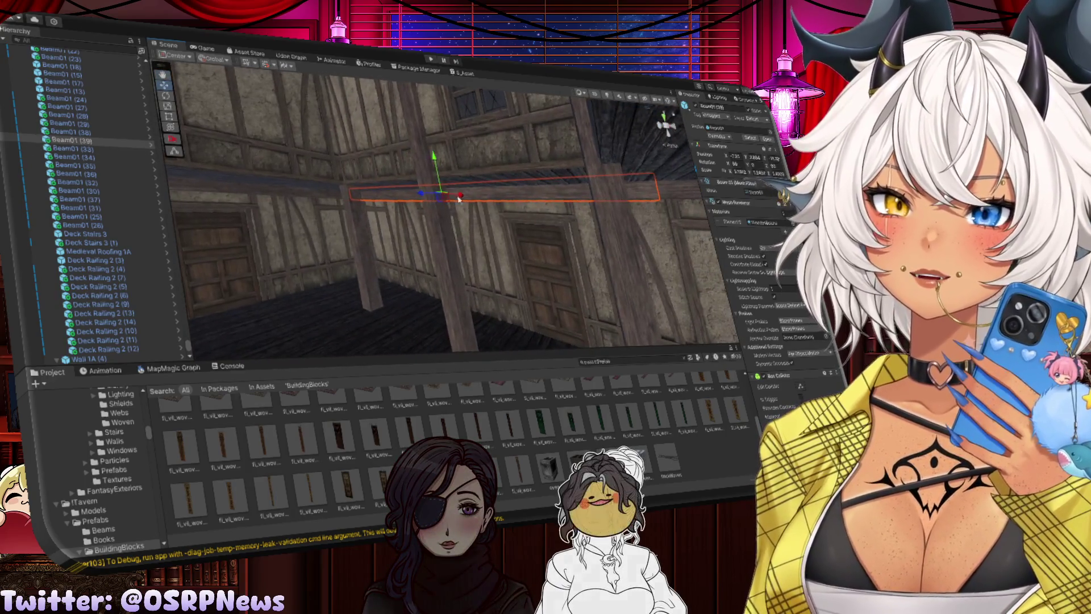
pyautogui.hotkey('ctrl', 'd')
pyautogui.moveTo(460, 196)
pyautogui.mouseDown()
pyautogui.moveTo(415, 191)
pyautogui.moveTo(422, 160)
pyautogui.moveTo(418, 175)
pyautogui.mouseUp()
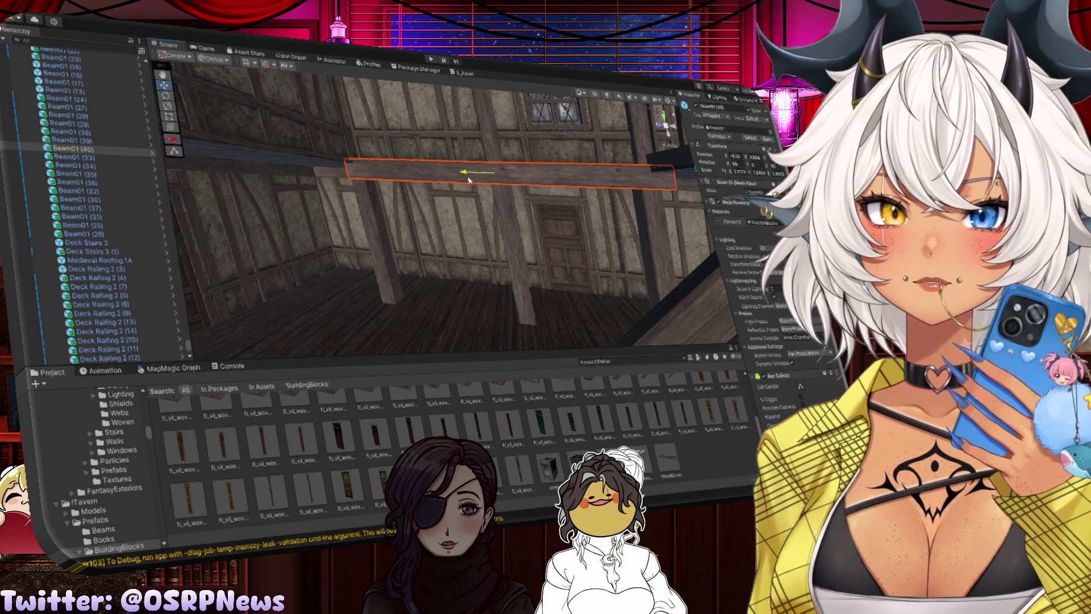
pyautogui.moveTo(461, 174)
pyautogui.mouseDown()
pyautogui.moveTo(479, 199)
pyautogui.moveTo(448, 244)
pyautogui.moveTo(390, 200)
pyautogui.moveTo(462, 174)
pyautogui.moveTo(592, 194)
pyautogui.moveTo(477, 171)
pyautogui.moveTo(453, 177)
pyautogui.mouseUp()
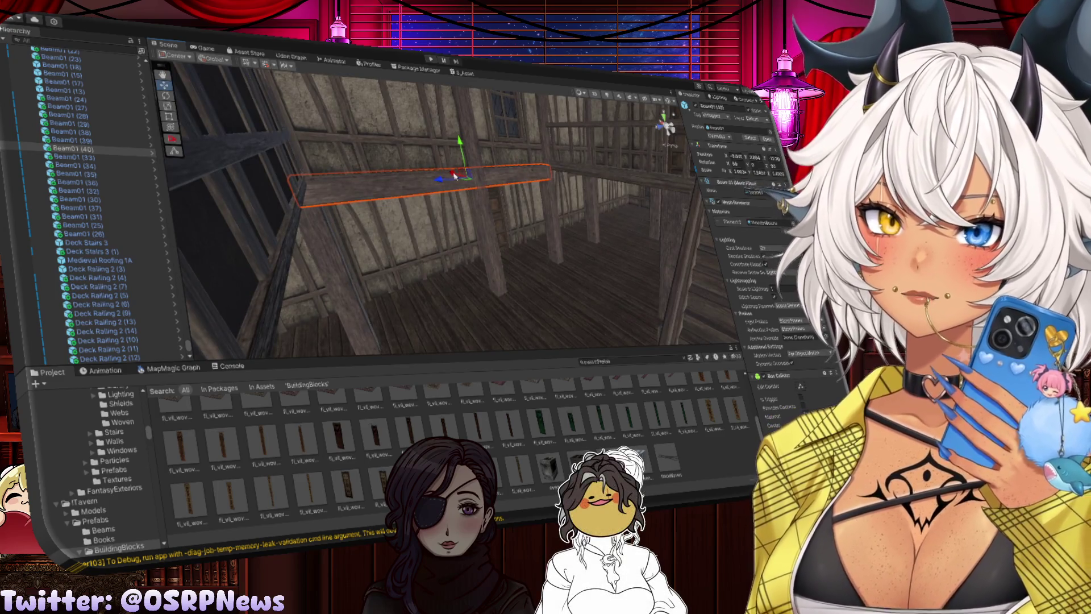
# Duplicate it again as Beam01 (41) and rotate it on Y to run along the side wall
pyautogui.hotkey('ctrl', 'd')
pyautogui.press('e')
pyautogui.moveTo(494, 200); pyautogui.dragTo(392, 205)
pyautogui.moveTo(515, 183)
pyautogui.mouseDown()
pyautogui.moveTo(477, 196)
pyautogui.moveTo(512, 181)
pyautogui.moveTo(273, 139)
pyautogui.moveTo(377, 165)
pyautogui.moveTo(364, 173)
pyautogui.moveTo(384, 163)
pyautogui.mouseUp()
pyautogui.press('e')
# Slide Beam01 (41) along X back toward the far wall
pyautogui.press('w')
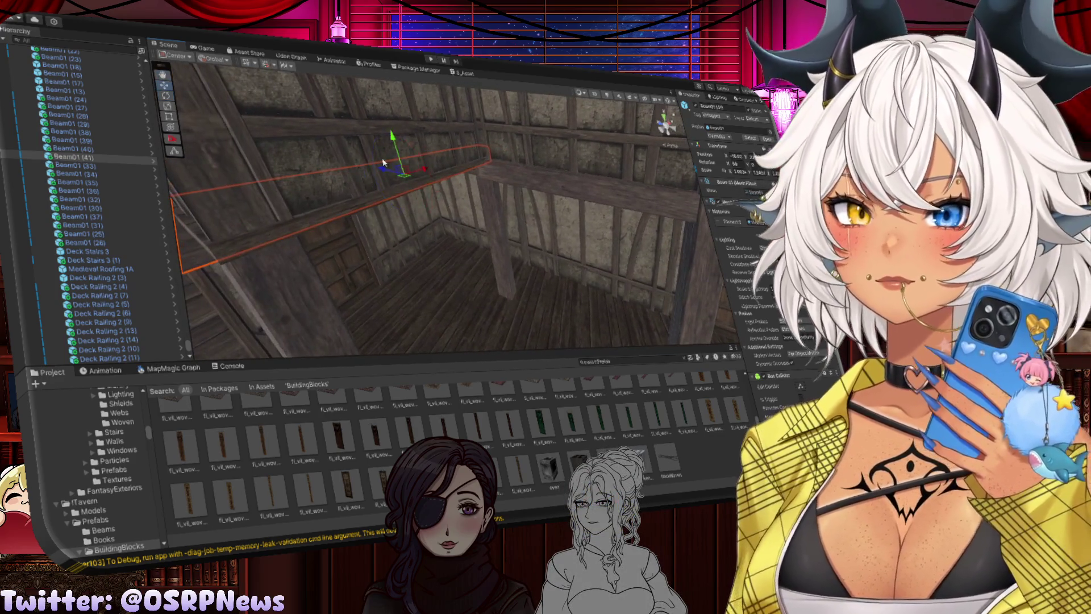
pyautogui.press('f')
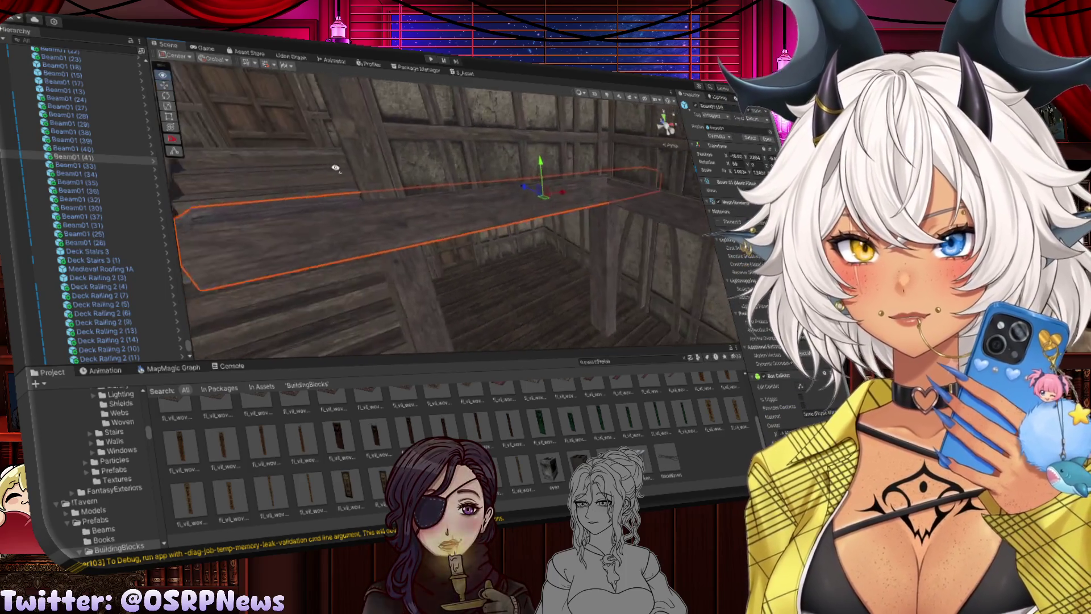
pyautogui.moveTo(542, 195); pyautogui.dragTo(526, 193)
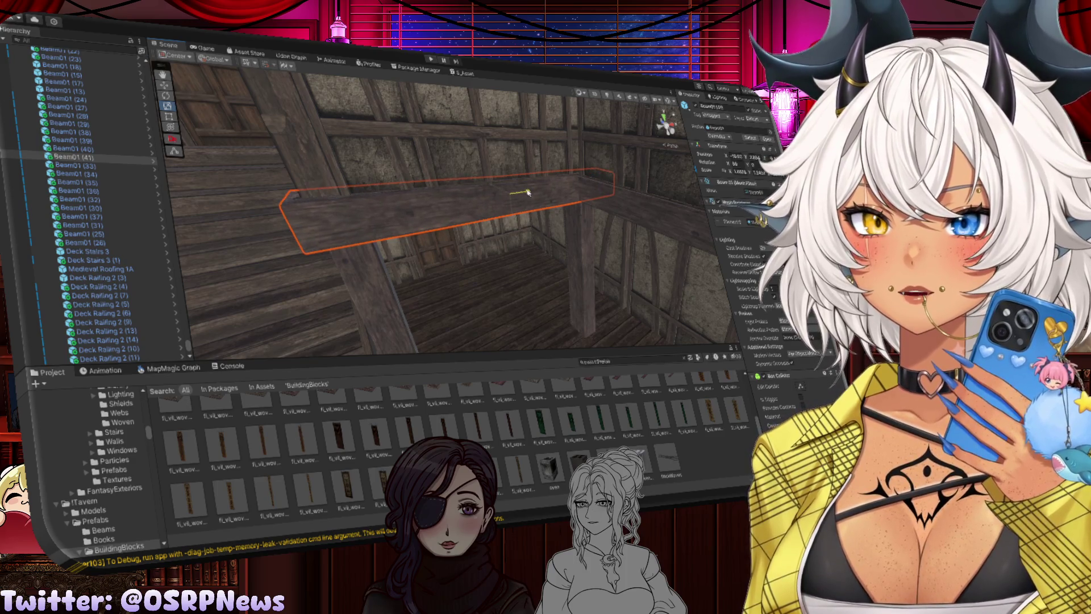
pyautogui.moveTo(526, 193)
pyautogui.mouseDown()
pyautogui.moveTo(398, 195)
pyautogui.moveTo(447, 192)
pyautogui.moveTo(424, 175)
pyautogui.moveTo(423, 202)
pyautogui.moveTo(434, 182)
pyautogui.moveTo(413, 168)
pyautogui.mouseUp()
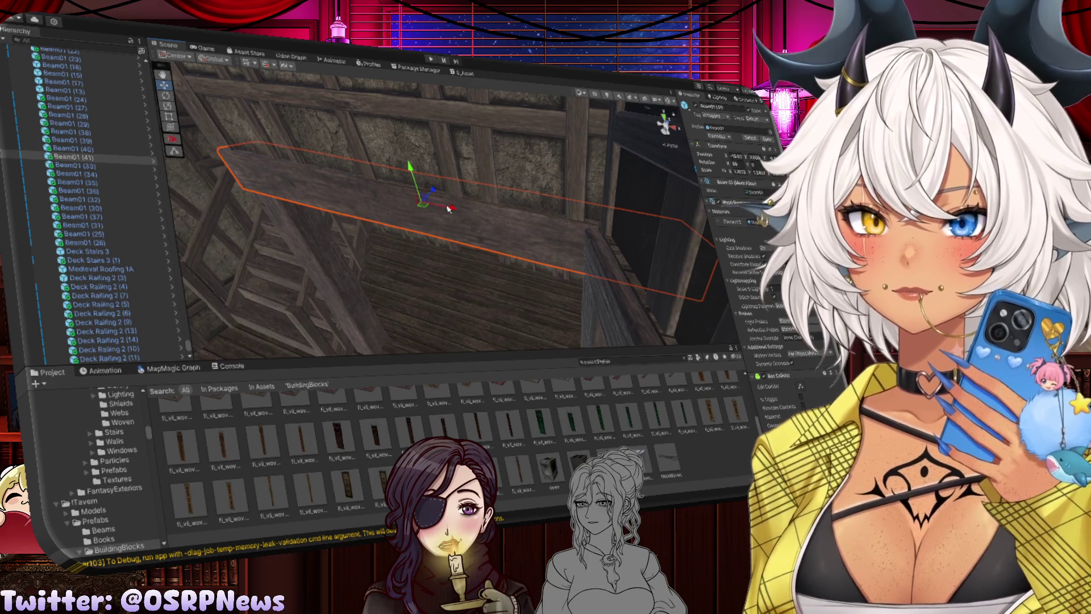
pyautogui.moveTo(449, 209)
pyautogui.mouseDown()
pyautogui.moveTo(445, 174)
pyautogui.moveTo(495, 181)
pyautogui.mouseUp()
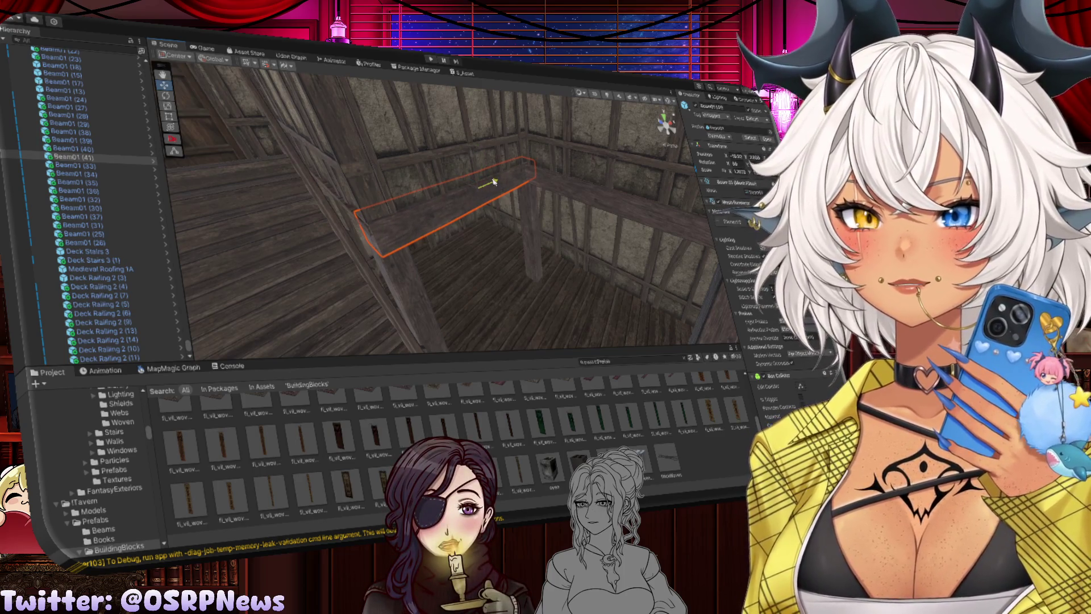
# Duplicate it as Beam01 (42), rotate it on Y, and slide it left along the gallery edge
pyautogui.hotkey('ctrl', 'd')
pyautogui.press('e')
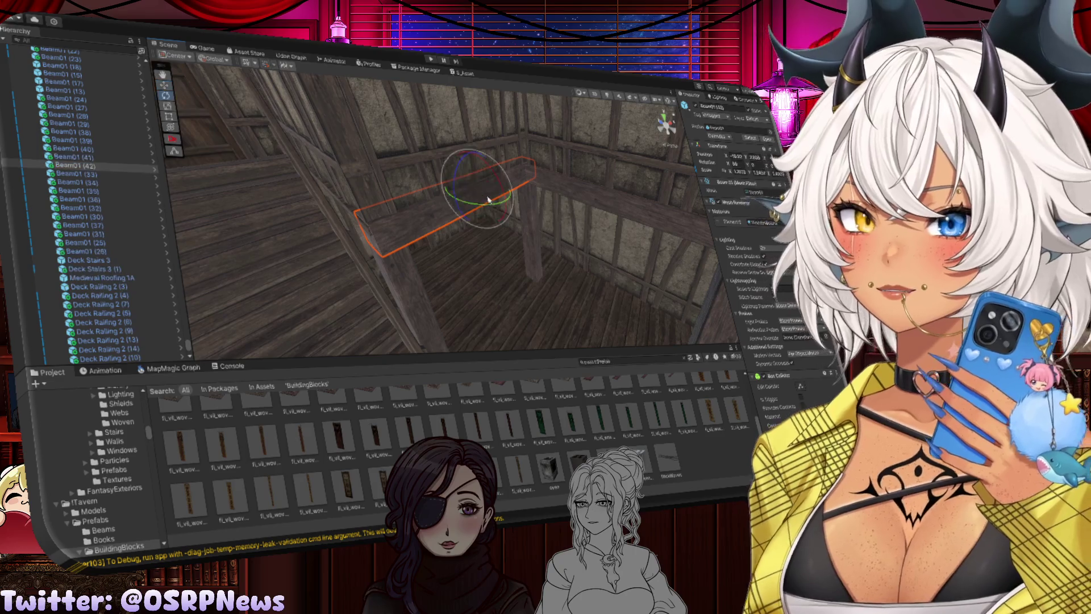
pyautogui.moveTo(480, 203)
pyautogui.mouseDown()
pyautogui.moveTo(455, 224)
pyautogui.moveTo(396, 223)
pyautogui.mouseUp()
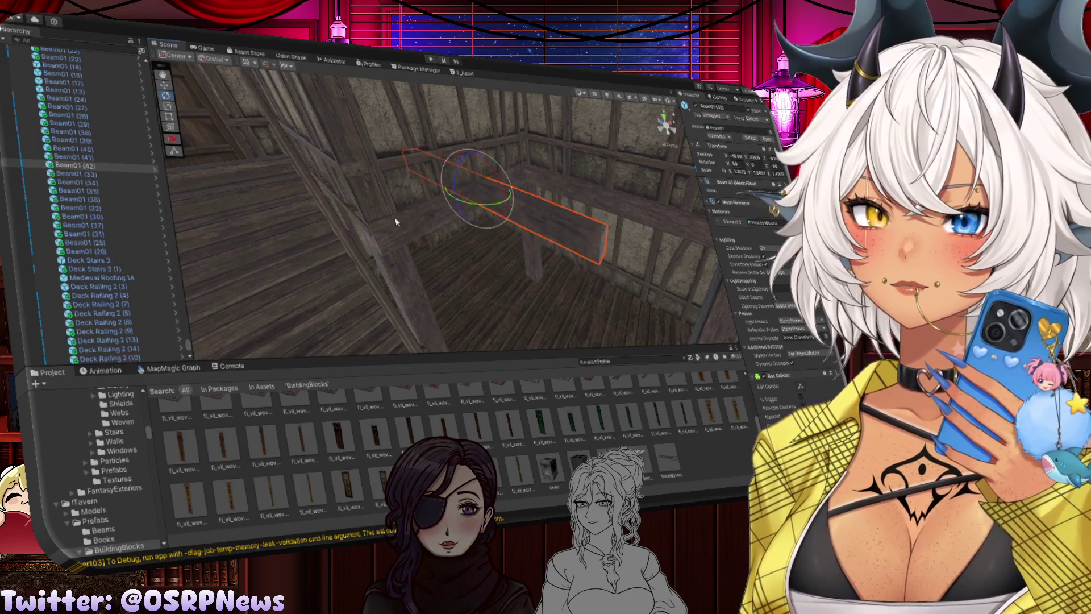
pyautogui.press('w')
pyautogui.moveTo(494, 183); pyautogui.dragTo(397, 215)
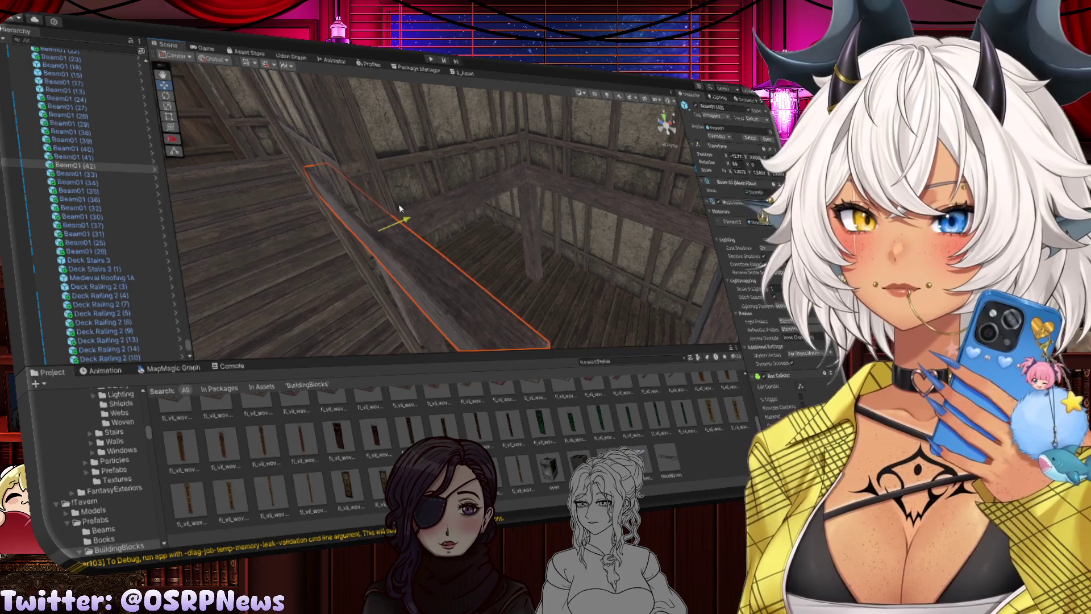
pyautogui.moveTo(457, 243)
pyautogui.mouseDown()
pyautogui.moveTo(233, 245)
pyautogui.moveTo(305, 216)
pyautogui.moveTo(322, 181)
pyautogui.mouseUp()
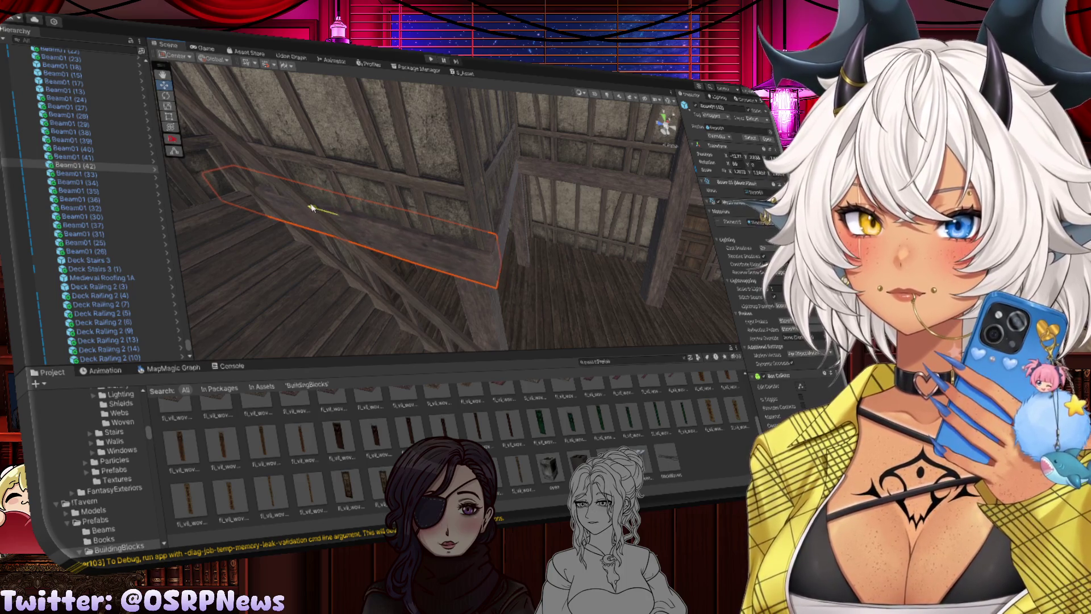
pyautogui.click(318, 256)
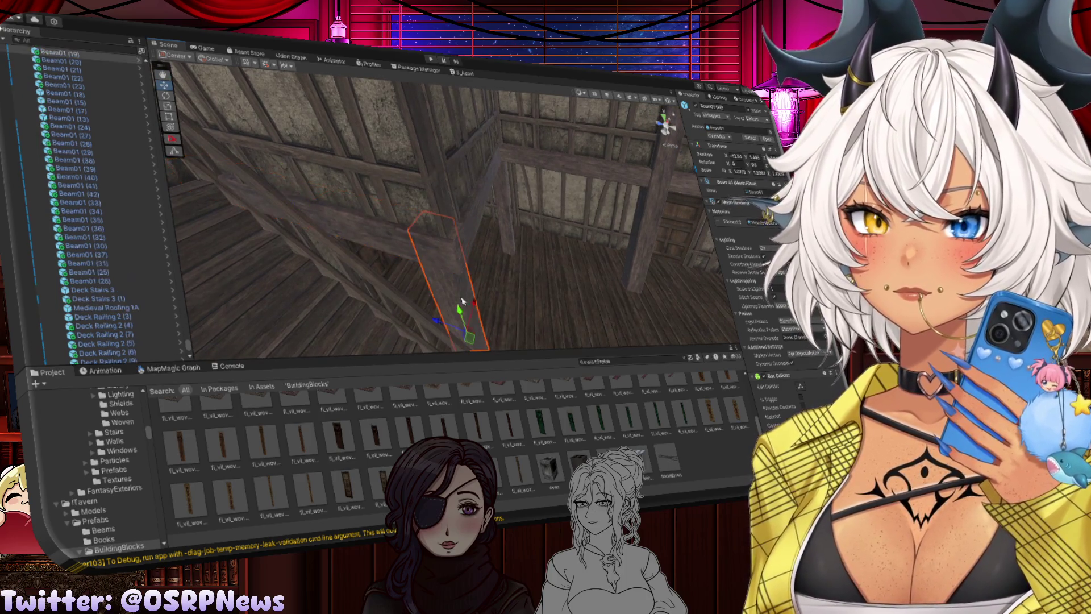
# Drag the selected upright post to the right, beside the gallery crossbeams
pyautogui.moveTo(435, 309)
pyautogui.mouseDown()
pyautogui.moveTo(468, 305)
pyautogui.moveTo(465, 292)
pyautogui.mouseUp()
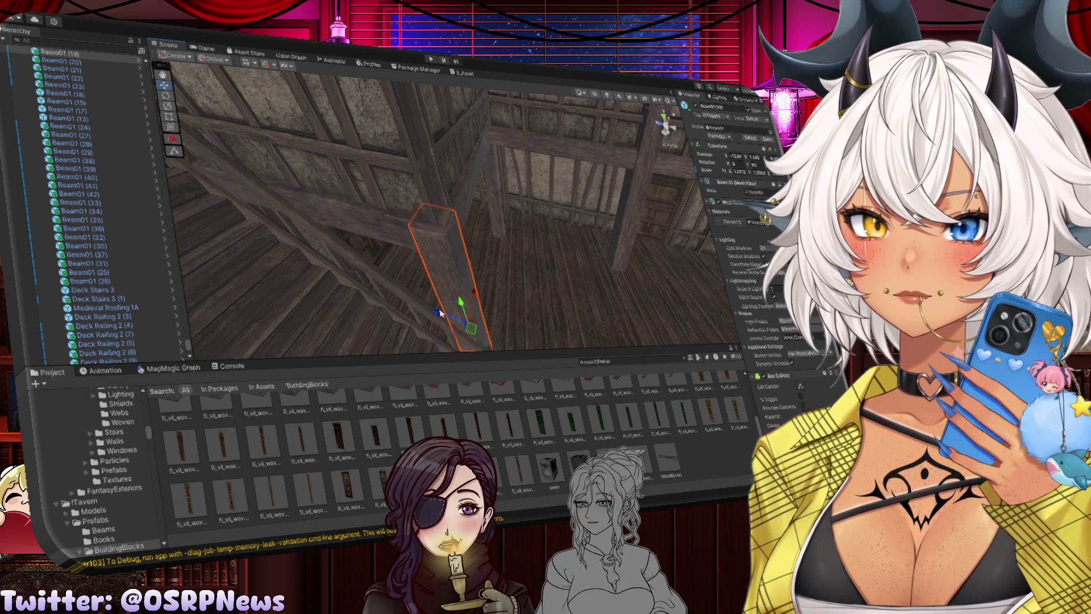
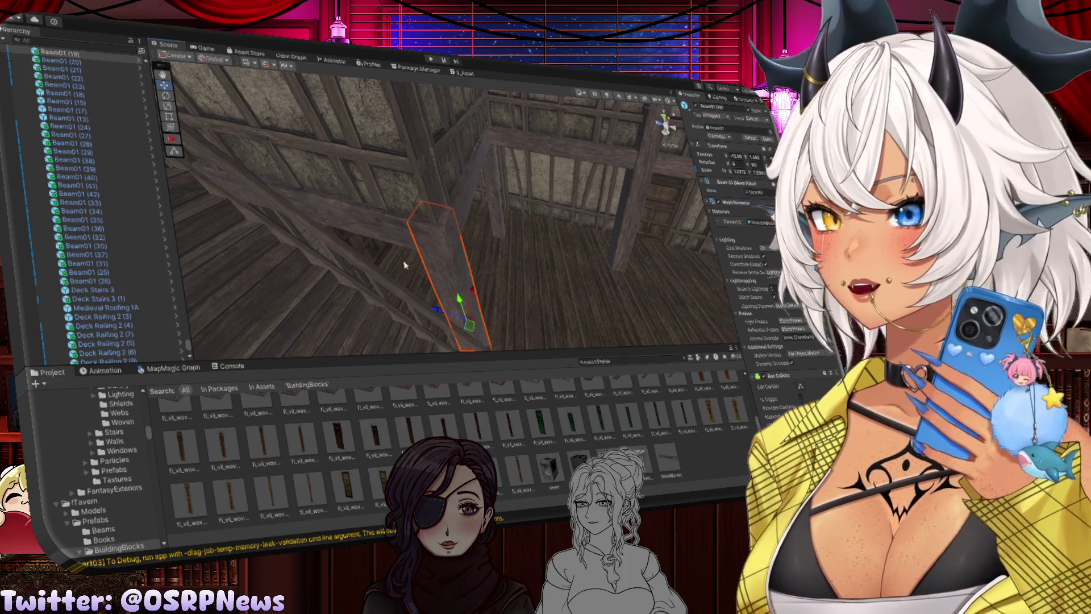
# Duplicate the two corner beams on the upper-floor wall
pyautogui.moveTo(405, 265)
pyautogui.mouseDown()
pyautogui.moveTo(373, 206)
pyautogui.moveTo(453, 251)
pyautogui.moveTo(327, 203)
pyautogui.mouseUp()
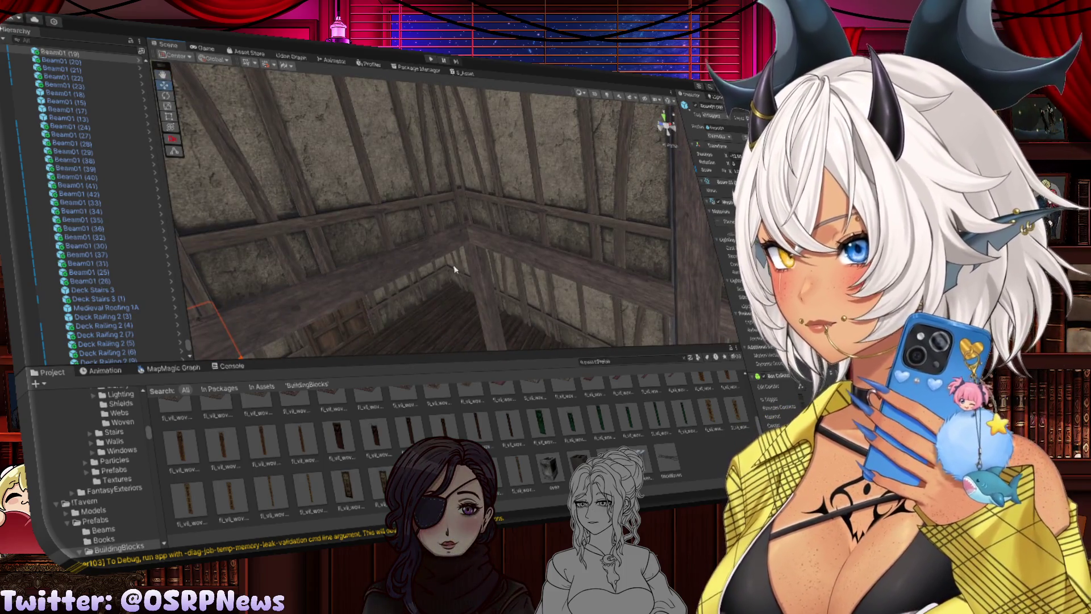
pyautogui.moveTo(490, 272)
pyautogui.mouseDown()
pyautogui.moveTo(357, 290)
pyautogui.moveTo(489, 262)
pyautogui.moveTo(455, 253)
pyautogui.mouseUp()
pyautogui.click(454, 253)
pyautogui.keyDown('ctrl'); pyautogui.click(370, 265); pyautogui.keyUp('ctrl')
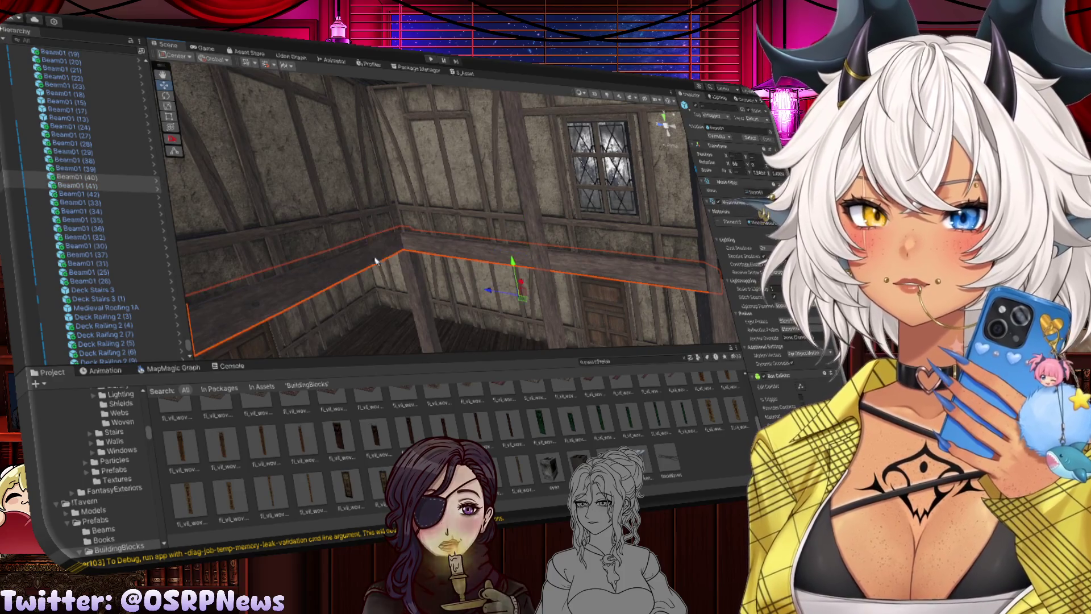
pyautogui.moveTo(370, 265)
pyautogui.mouseDown()
pyautogui.moveTo(483, 269)
pyautogui.moveTo(498, 227)
pyautogui.moveTo(463, 115)
pyautogui.moveTo(545, 234)
pyautogui.moveTo(354, 186)
pyautogui.moveTo(423, 188)
pyautogui.mouseUp()
pyautogui.hotkey('ctrl', 'd')
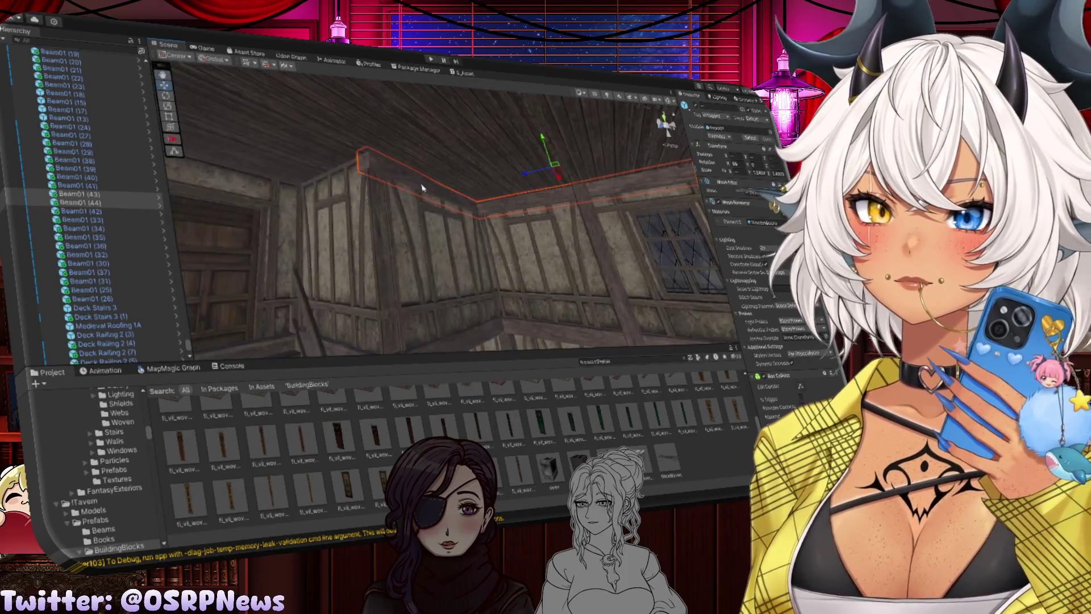
# Select the ceiling-edge beam copy and duplicate it again
pyautogui.click(421, 192)
pyautogui.click(423, 184)
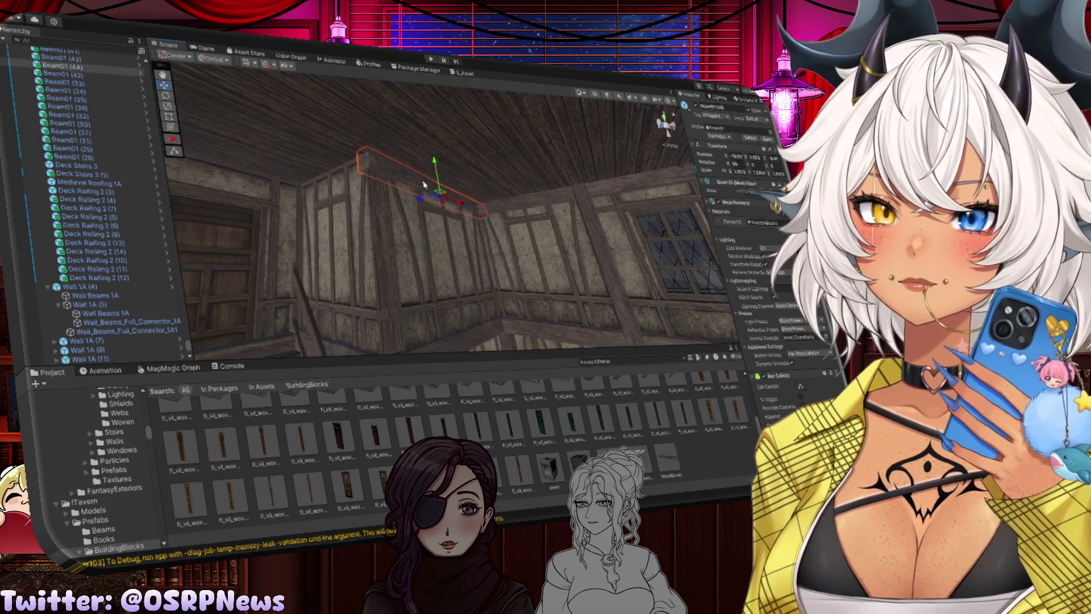
pyautogui.hotkey('ctrl', 'd')
# Rotate the new beam copy so it follows the wall
pyautogui.press('e')
pyautogui.moveTo(411, 195)
pyautogui.mouseDown()
pyautogui.moveTo(365, 181)
pyautogui.moveTo(401, 139)
pyautogui.moveTo(400, 308)
pyautogui.moveTo(447, 223)
pyautogui.moveTo(292, 171)
pyautogui.moveTo(398, 194)
pyautogui.moveTo(256, 163)
pyautogui.mouseUp()
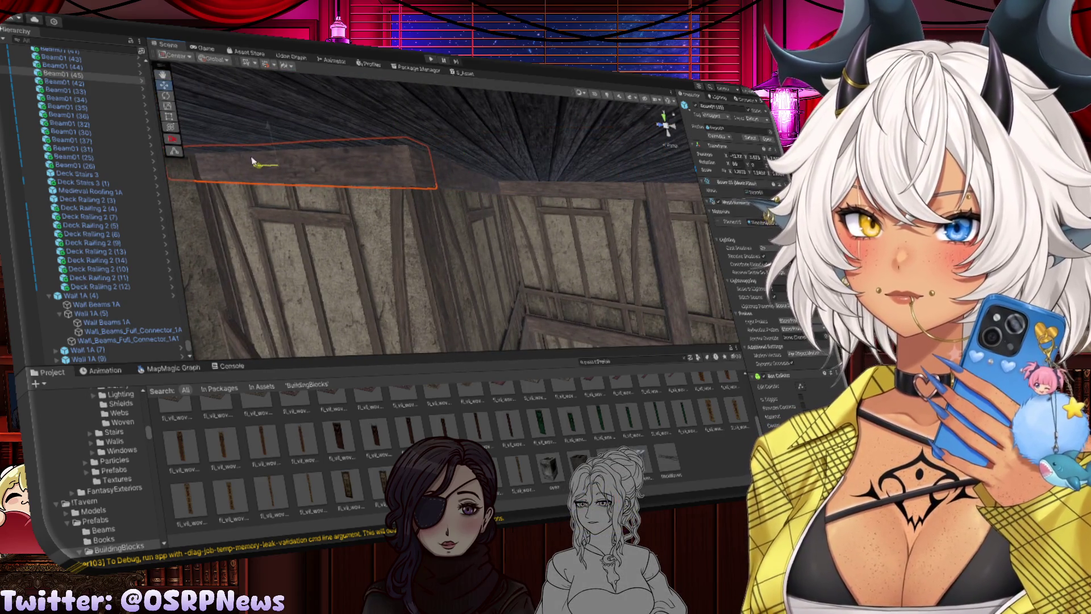
pyautogui.moveTo(253, 162)
pyautogui.mouseDown()
pyautogui.moveTo(286, 187)
pyautogui.moveTo(307, 182)
pyautogui.mouseUp()
# Raise the neighbouring ceiling beam slightly so it meets the ceiling
pyautogui.click(466, 166)
pyautogui.scroll(2, 496, 172)
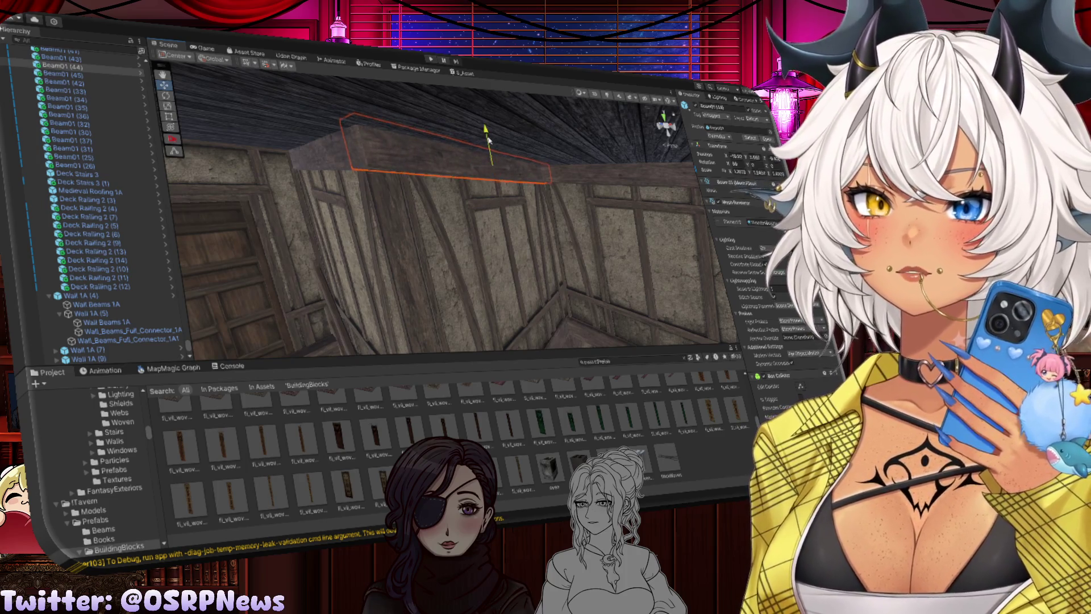
pyautogui.moveTo(488, 140); pyautogui.dragTo(398, 142)
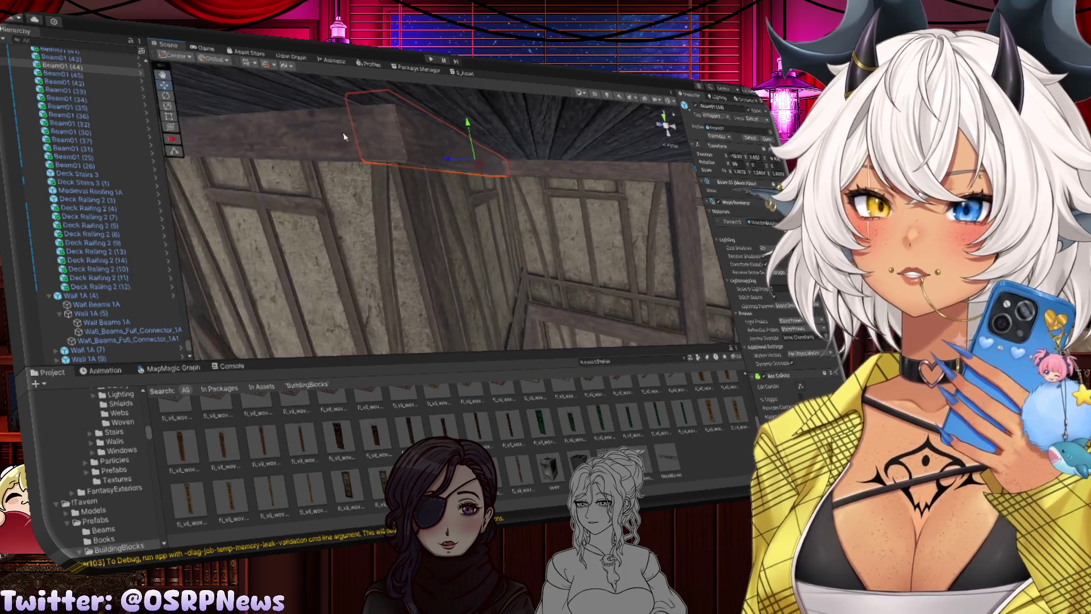
# Reselect the rotated beam copy and check it along its full length
pyautogui.click(296, 122)
pyautogui.moveTo(295, 122); pyautogui.dragTo(361, 150)
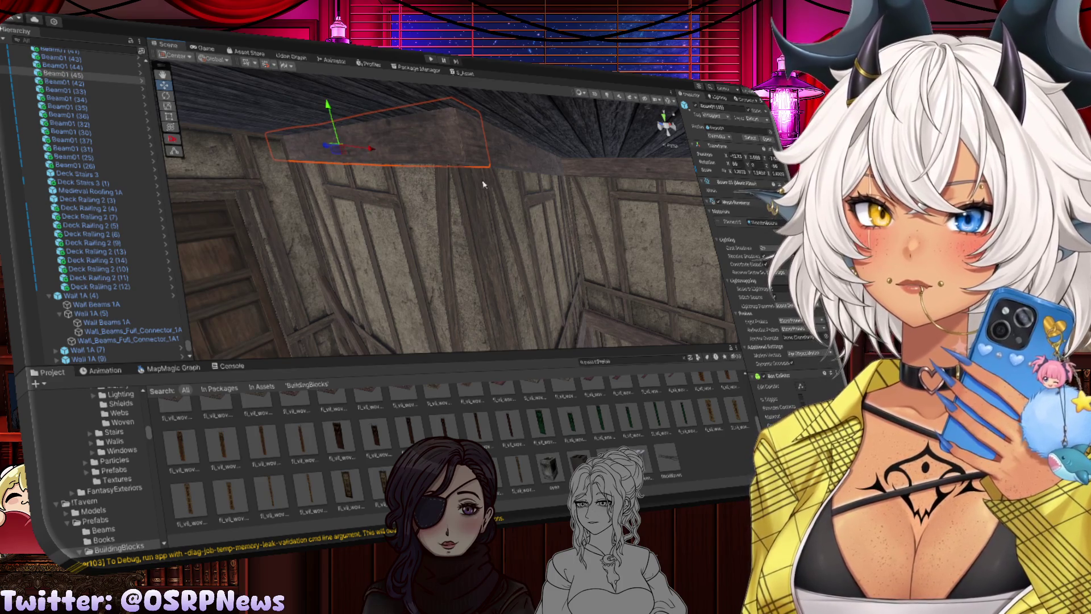
pyautogui.moveTo(470, 188)
pyautogui.mouseDown()
pyautogui.moveTo(405, 153)
pyautogui.moveTo(469, 147)
pyautogui.moveTo(392, 148)
pyautogui.mouseUp()
pyautogui.click(405, 153)
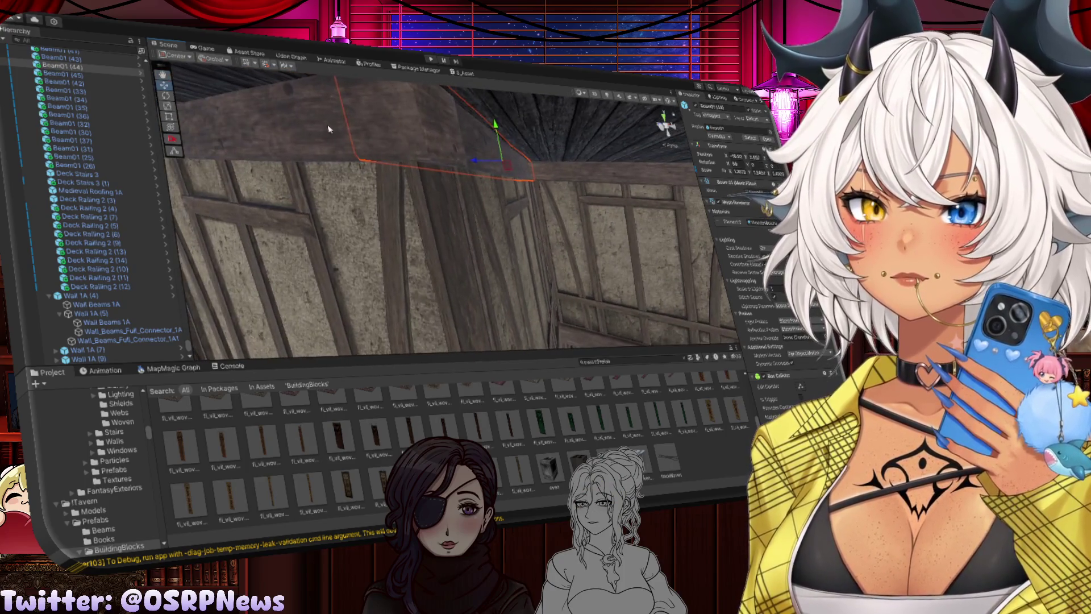
pyautogui.click(390, 148)
pyautogui.moveTo(228, 152)
pyautogui.mouseDown()
pyautogui.moveTo(348, 152)
pyautogui.moveTo(319, 130)
pyautogui.mouseUp()
pyautogui.click(341, 250)
pyautogui.moveTo(341, 250)
pyautogui.mouseDown()
pyautogui.moveTo(398, 216)
pyautogui.moveTo(383, 186)
pyautogui.moveTo(364, 193)
pyautogui.moveTo(441, 202)
pyautogui.moveTo(417, 152)
pyautogui.mouseUp()
# Duplicate the ceiling beam and slide the copy further along the ceiling edge
pyautogui.click(435, 156)
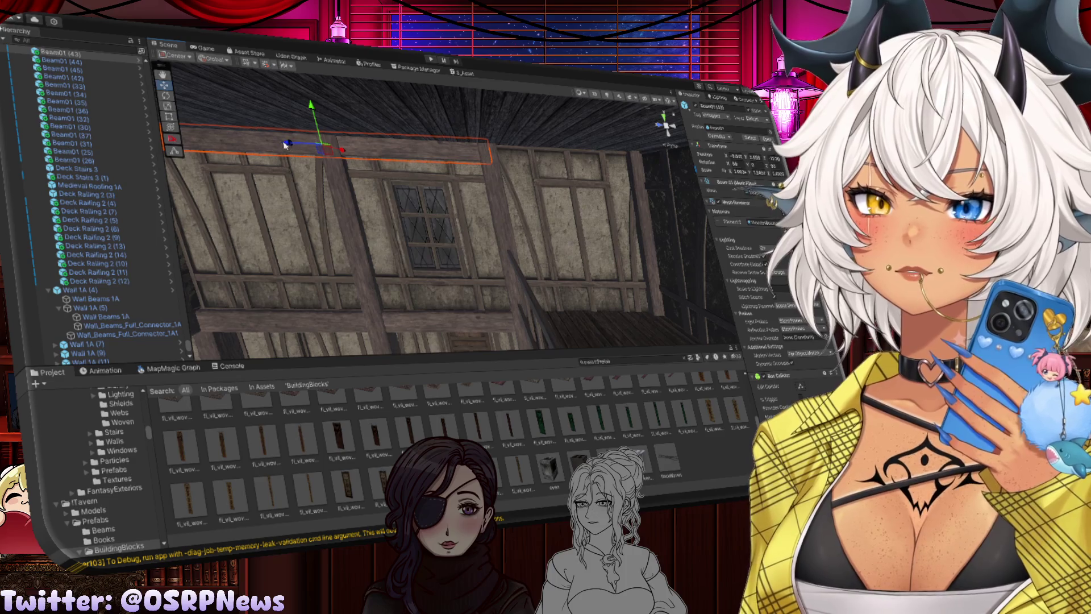
pyautogui.hotkey('ctrl', 'd')
pyautogui.moveTo(286, 145)
pyautogui.mouseDown()
pyautogui.moveTo(634, 190)
pyautogui.moveTo(518, 129)
pyautogui.mouseUp()
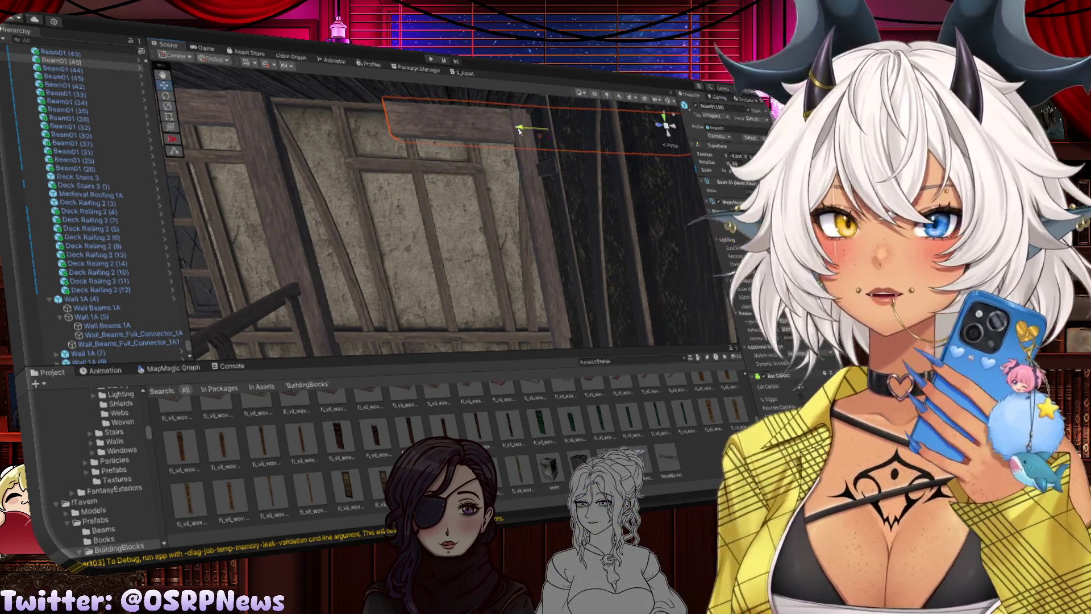
# Shorten the new beam copy on X so it fits the wall
pyautogui.press('r')
pyautogui.moveTo(391, 121)
pyautogui.mouseDown()
pyautogui.moveTo(402, 124)
pyautogui.moveTo(366, 121)
pyautogui.mouseUp()
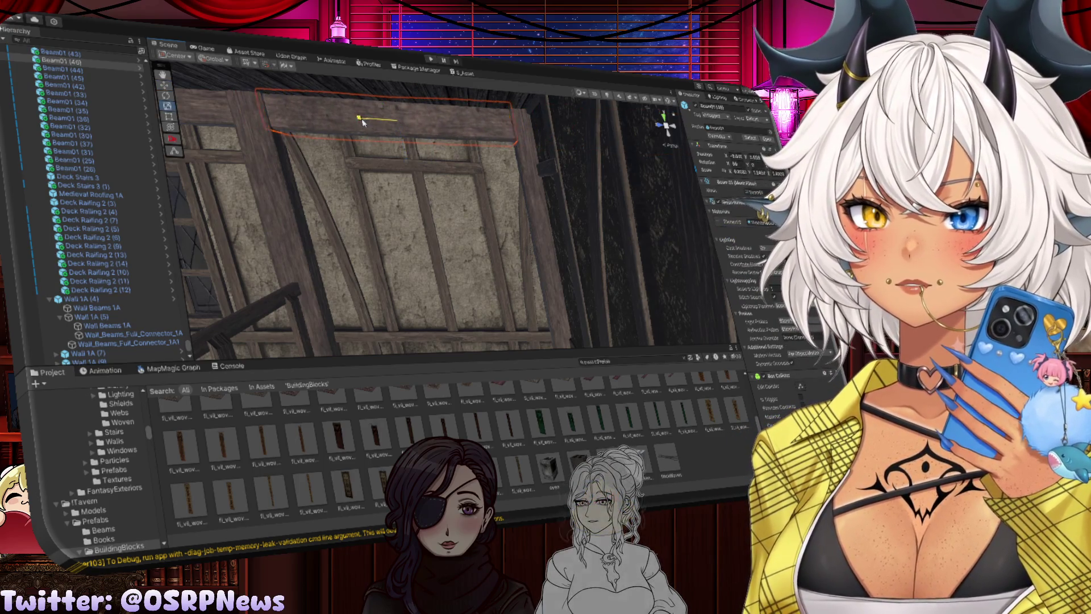
pyautogui.press('w')
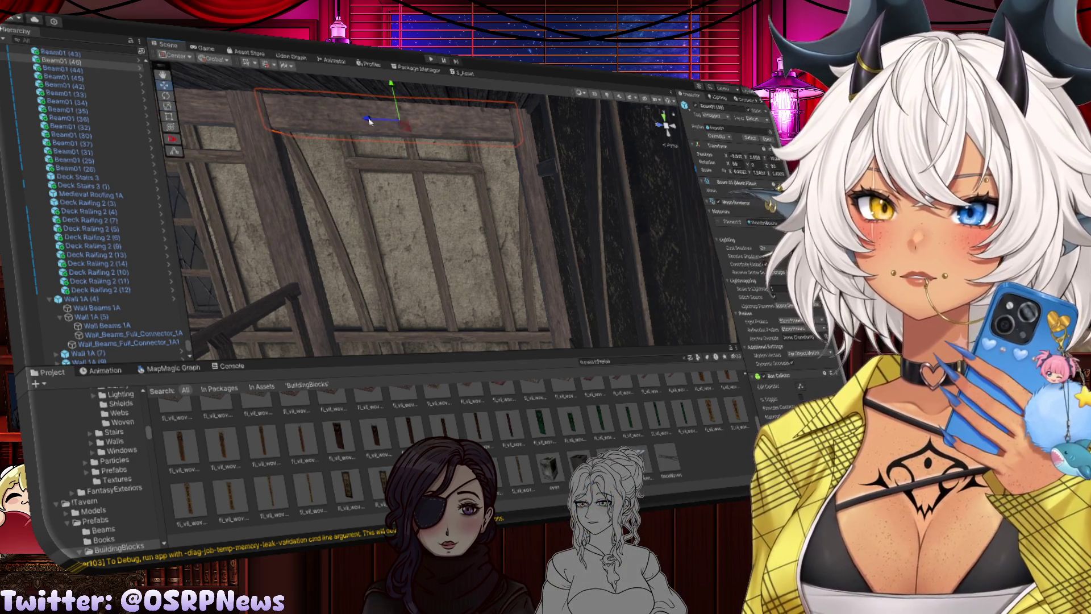
pyautogui.moveTo(390, 143)
pyautogui.mouseDown()
pyautogui.moveTo(377, 205)
pyautogui.moveTo(561, 196)
pyautogui.moveTo(512, 205)
pyautogui.moveTo(494, 188)
pyautogui.moveTo(424, 192)
pyautogui.moveTo(390, 173)
pyautogui.moveTo(438, 237)
pyautogui.mouseUp()
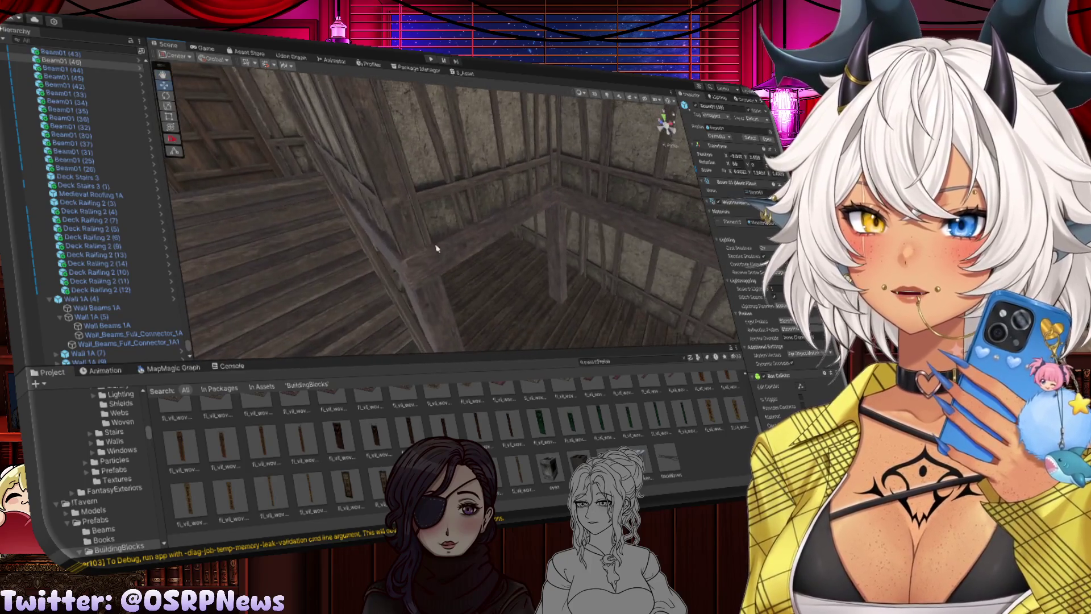
pyautogui.click(435, 298)
# Frame the vertical post beside the stairs and nudge it slightly along X into the corner
pyautogui.moveTo(438, 300)
pyautogui.mouseDown()
pyautogui.moveTo(421, 205)
pyautogui.moveTo(370, 83)
pyautogui.moveTo(407, 189)
pyautogui.mouseUp()
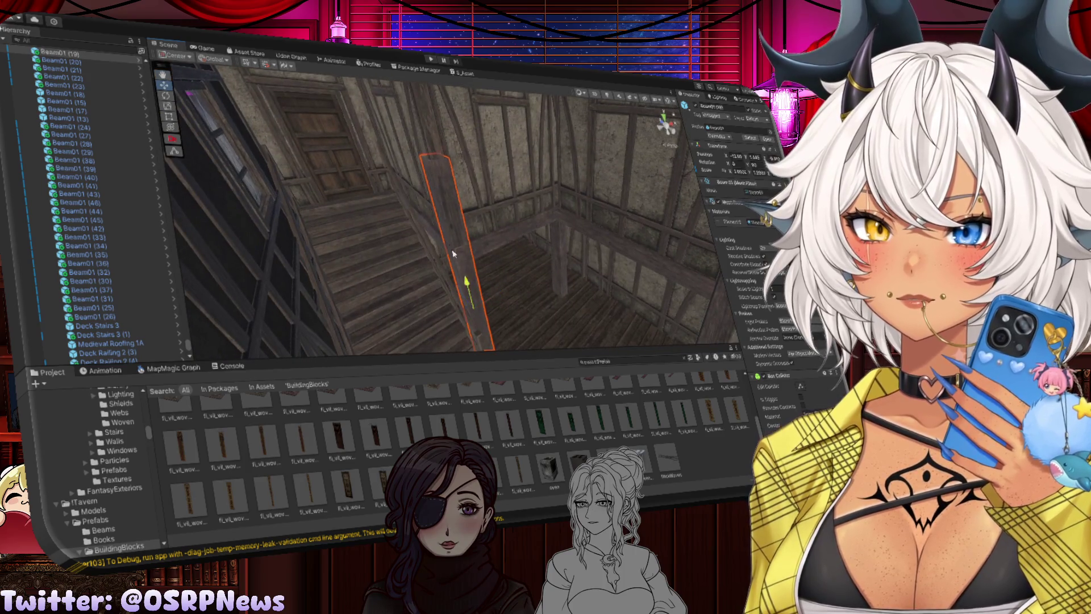
pyautogui.moveTo(453, 254)
pyautogui.mouseDown()
pyautogui.moveTo(462, 288)
pyautogui.moveTo(499, 305)
pyautogui.moveTo(494, 248)
pyautogui.mouseUp()
pyautogui.click(499, 304)
pyautogui.click(512, 275)
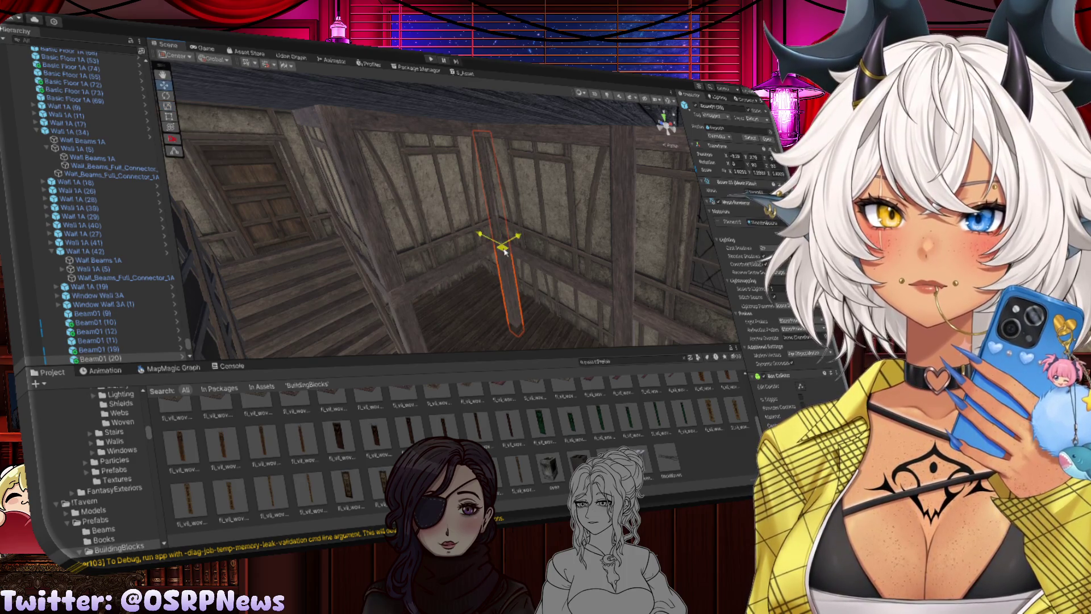
pyautogui.press('f')
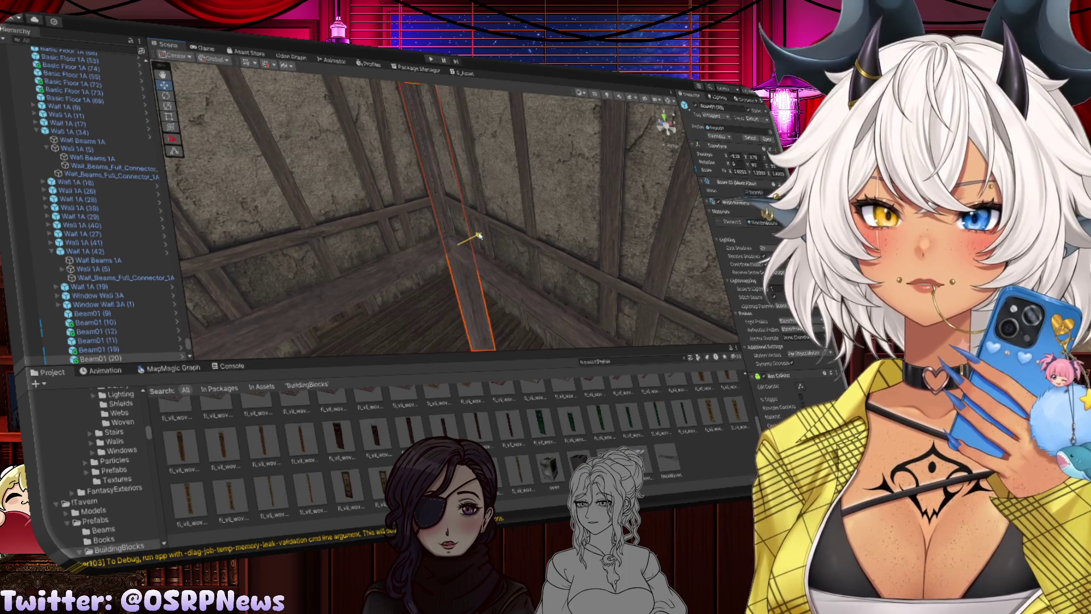
pyautogui.moveTo(479, 236); pyautogui.dragTo(417, 169)
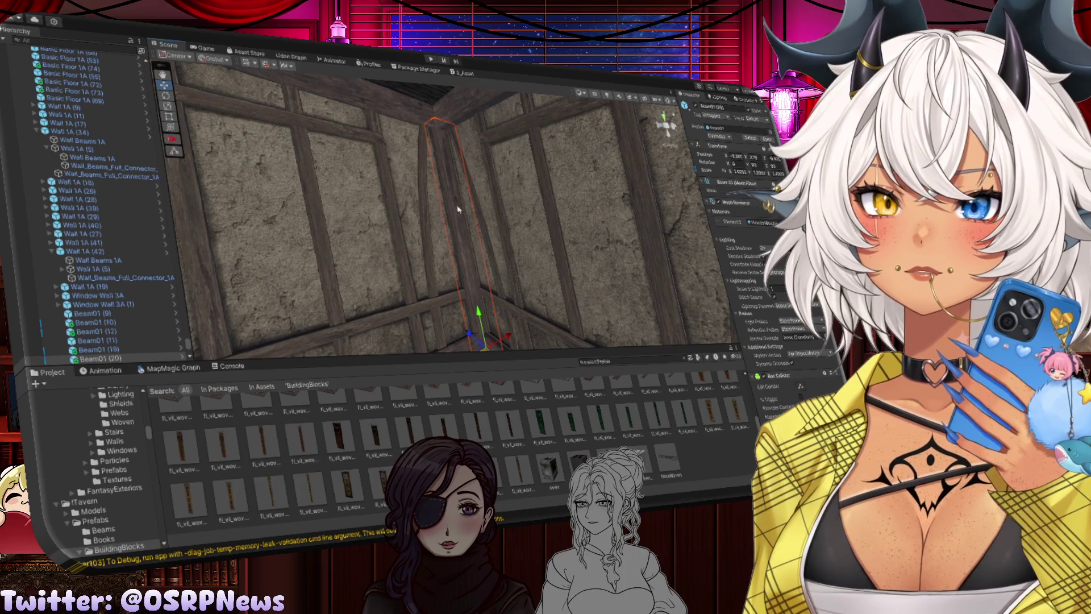
pyautogui.moveTo(458, 209); pyautogui.dragTo(491, 272)
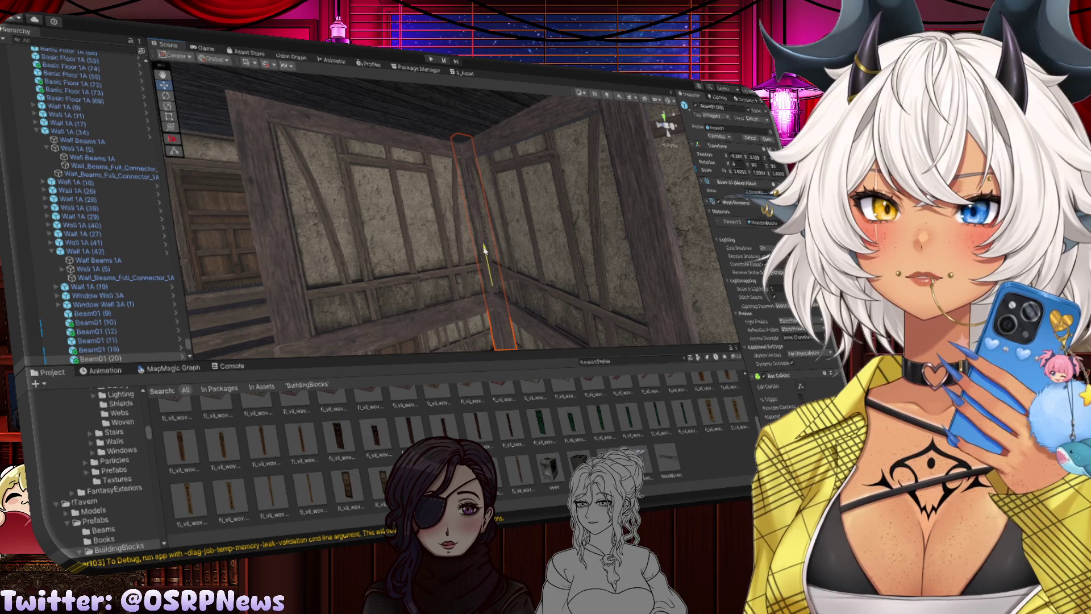
pyautogui.click(407, 277)
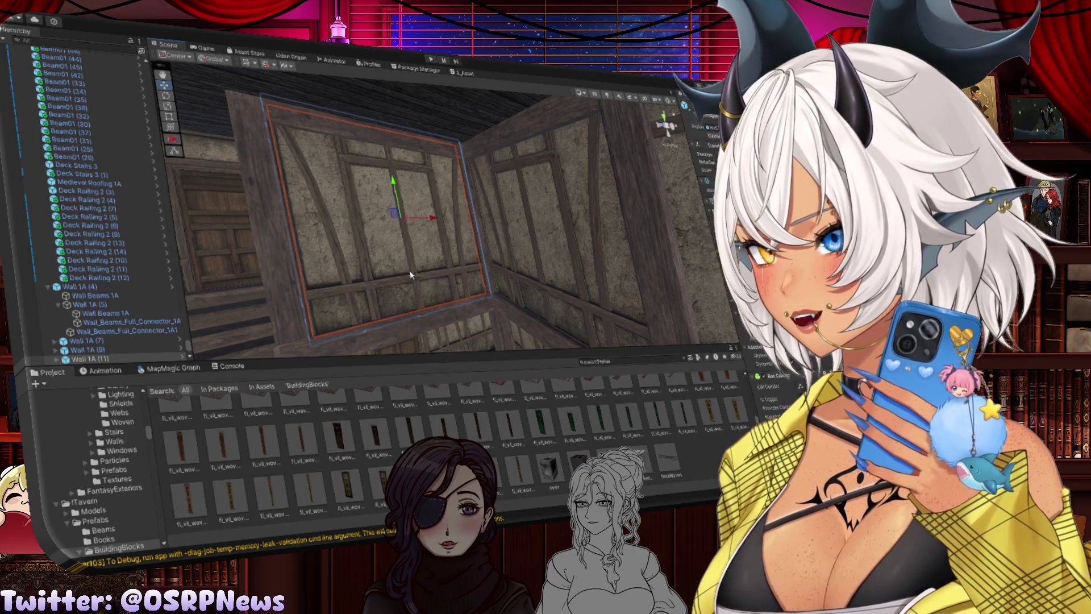
pyautogui.moveTo(412, 275)
pyautogui.mouseDown()
pyautogui.moveTo(539, 259)
pyautogui.moveTo(298, 179)
pyautogui.moveTo(537, 219)
pyautogui.moveTo(227, 94)
pyautogui.mouseUp()
# Move the ceiling beam back to the door wall and slide it along X
pyautogui.click(318, 187)
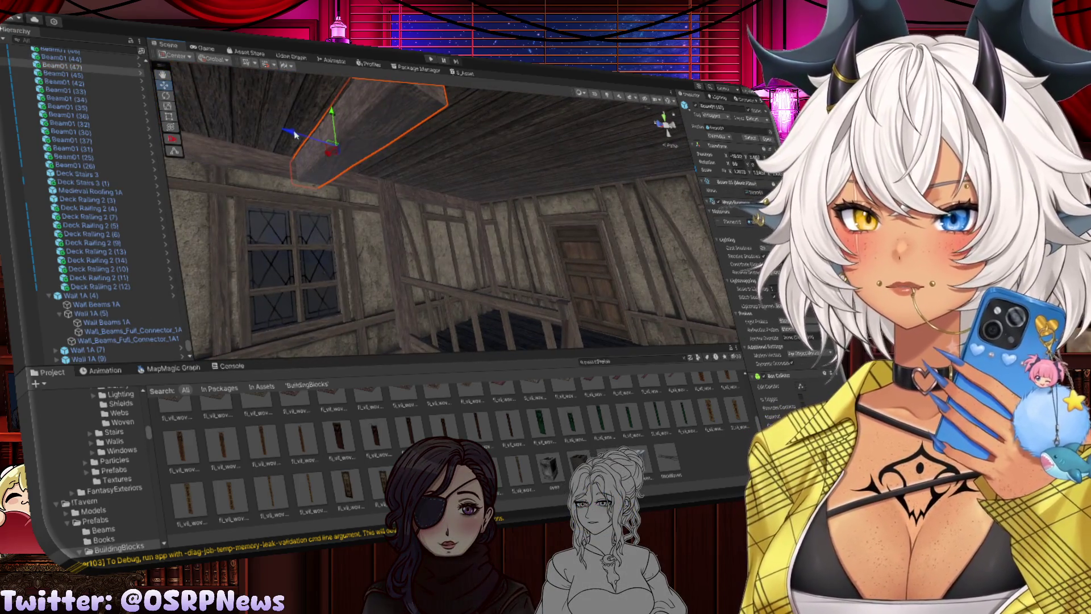
pyautogui.moveTo(295, 134)
pyautogui.mouseDown()
pyautogui.moveTo(534, 182)
pyautogui.moveTo(502, 175)
pyautogui.mouseUp()
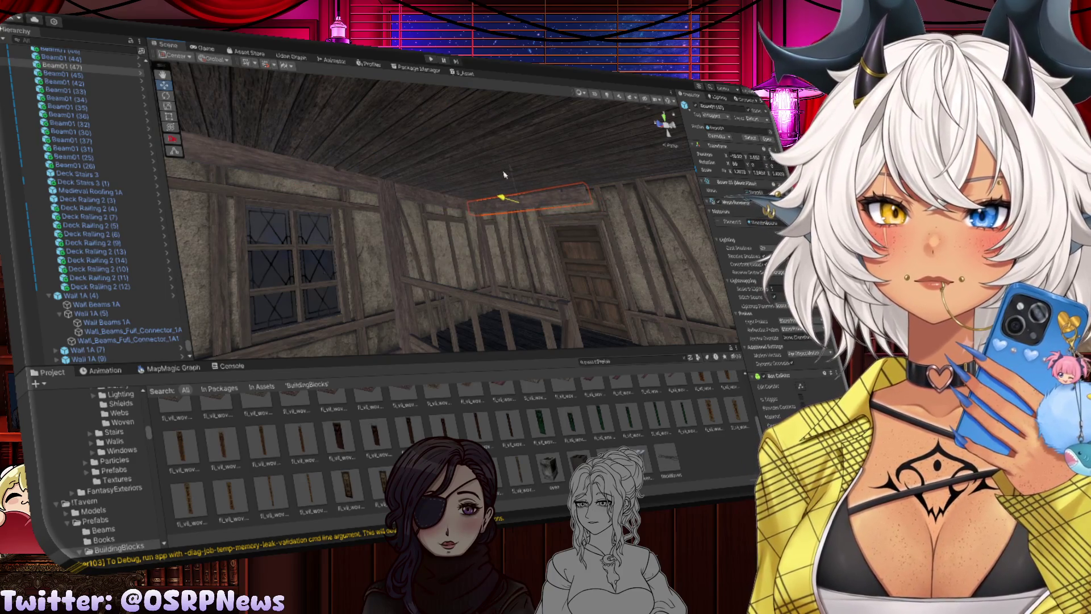
pyautogui.press('f')
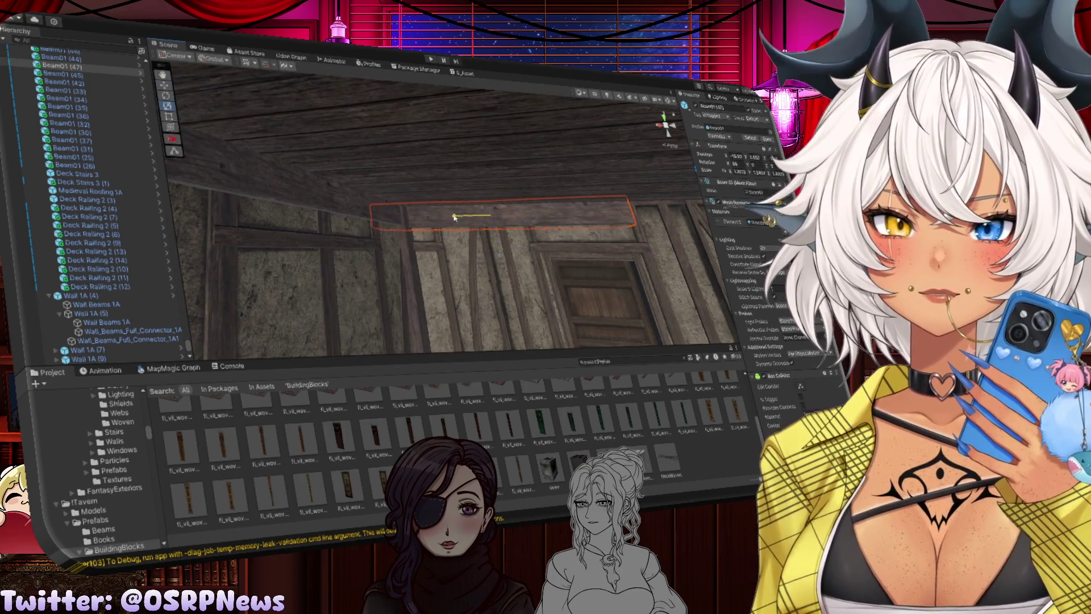
pyautogui.moveTo(455, 217)
pyautogui.mouseDown()
pyautogui.moveTo(349, 201)
pyautogui.moveTo(362, 202)
pyautogui.mouseUp()
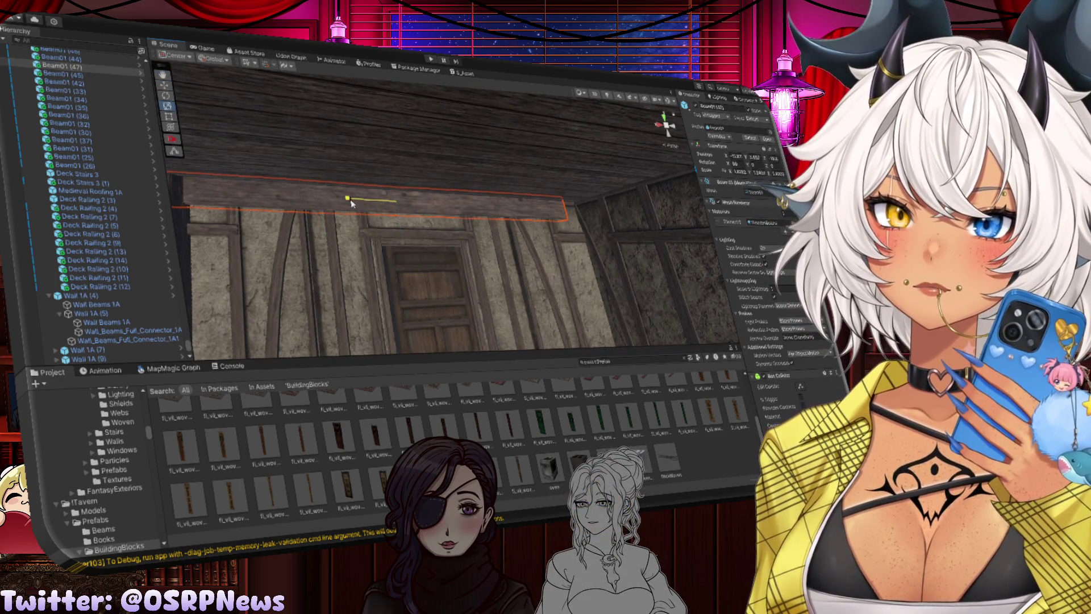
pyautogui.moveTo(368, 204)
pyautogui.mouseDown()
pyautogui.moveTo(612, 228)
pyautogui.moveTo(561, 177)
pyautogui.moveTo(366, 161)
pyautogui.mouseUp()
# Duplicate the ceiling beam twice to continue the beam line along the door wall
pyautogui.hotkey('ctrl', 'd')
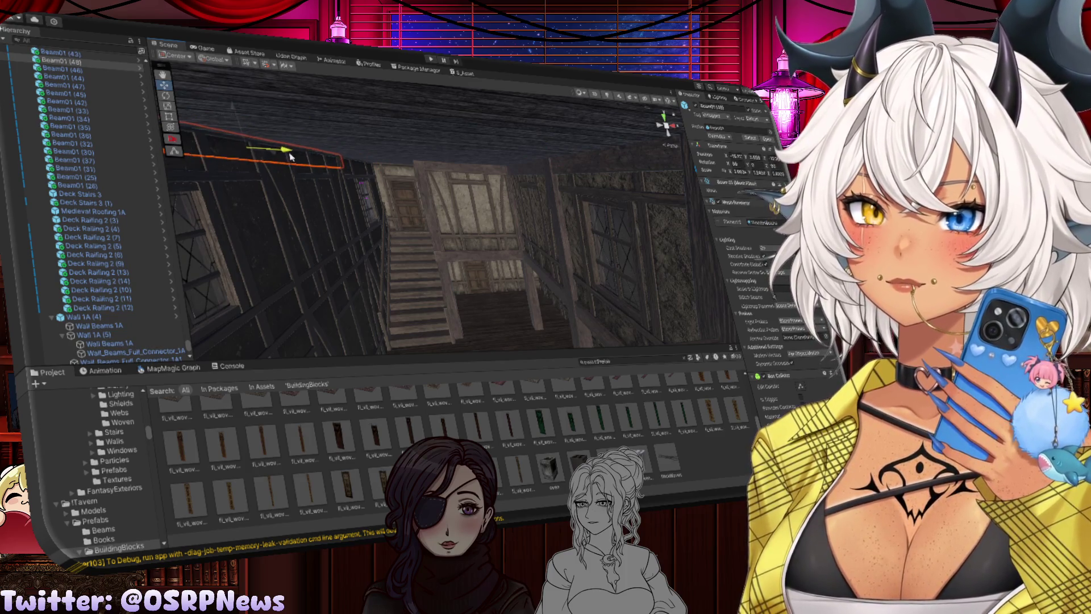
pyautogui.press('f')
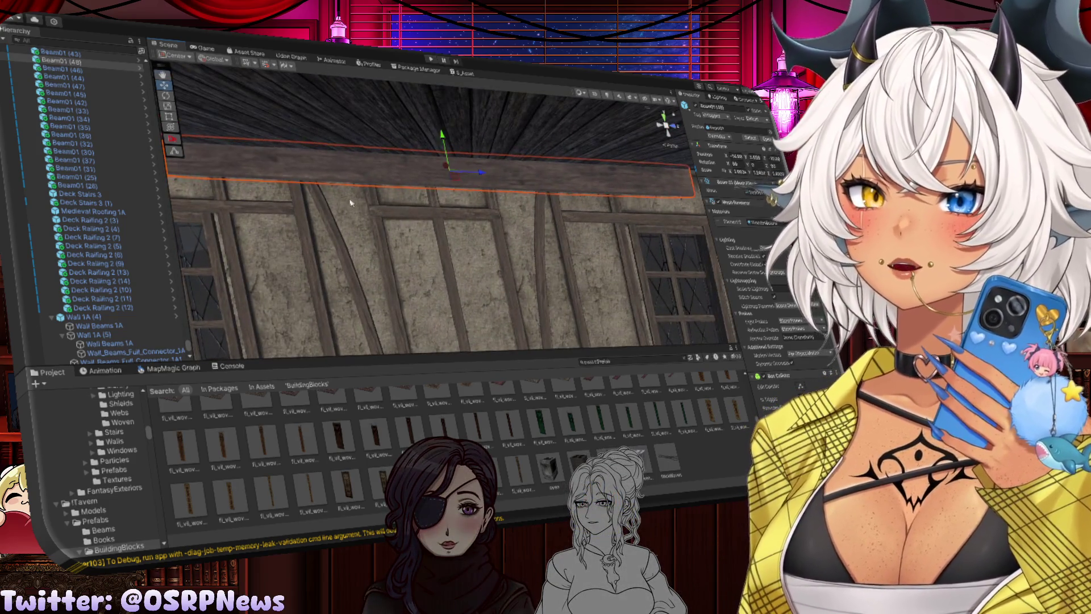
pyautogui.moveTo(339, 169)
pyautogui.mouseDown()
pyautogui.moveTo(426, 202)
pyautogui.moveTo(346, 158)
pyautogui.mouseUp()
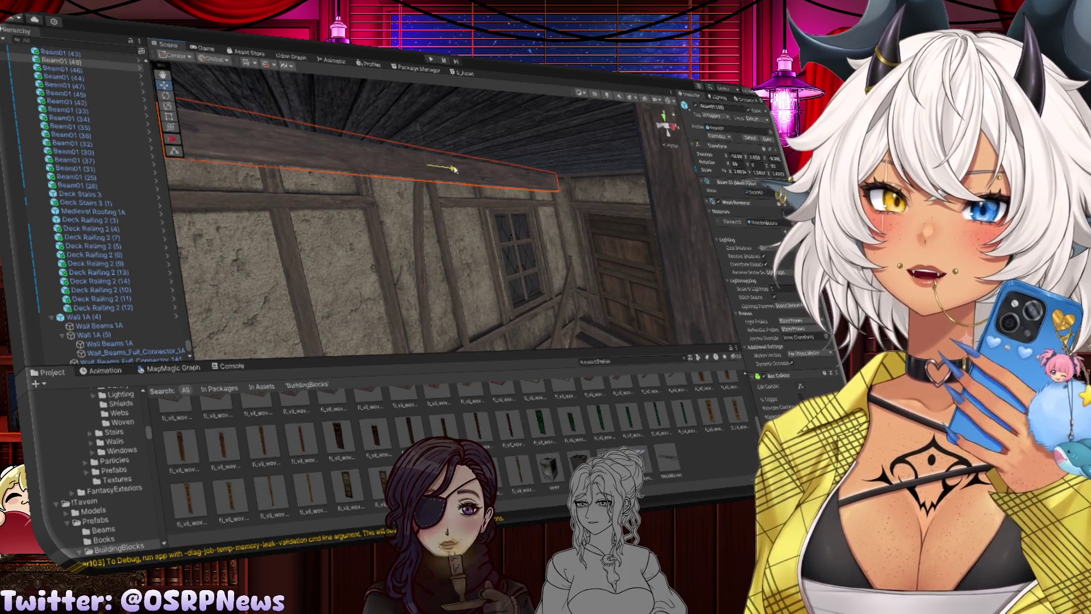
pyautogui.moveTo(445, 163)
pyautogui.mouseDown()
pyautogui.moveTo(220, 160)
pyautogui.moveTo(466, 196)
pyautogui.moveTo(555, 186)
pyautogui.moveTo(384, 164)
pyautogui.mouseUp()
pyautogui.hotkey('ctrl', 'd')
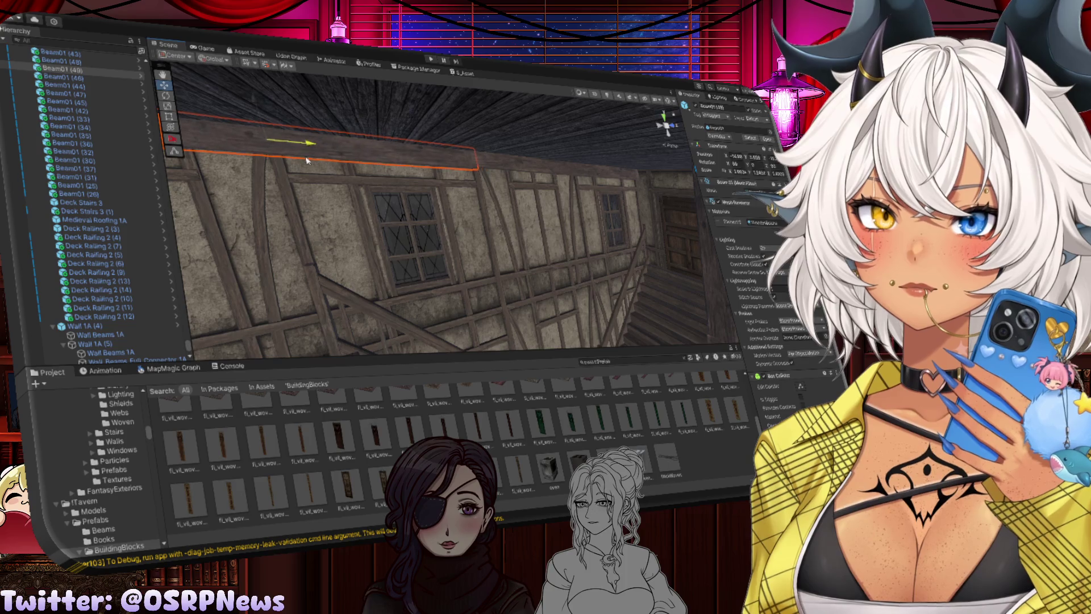
pyautogui.scroll(5, 497, 196)
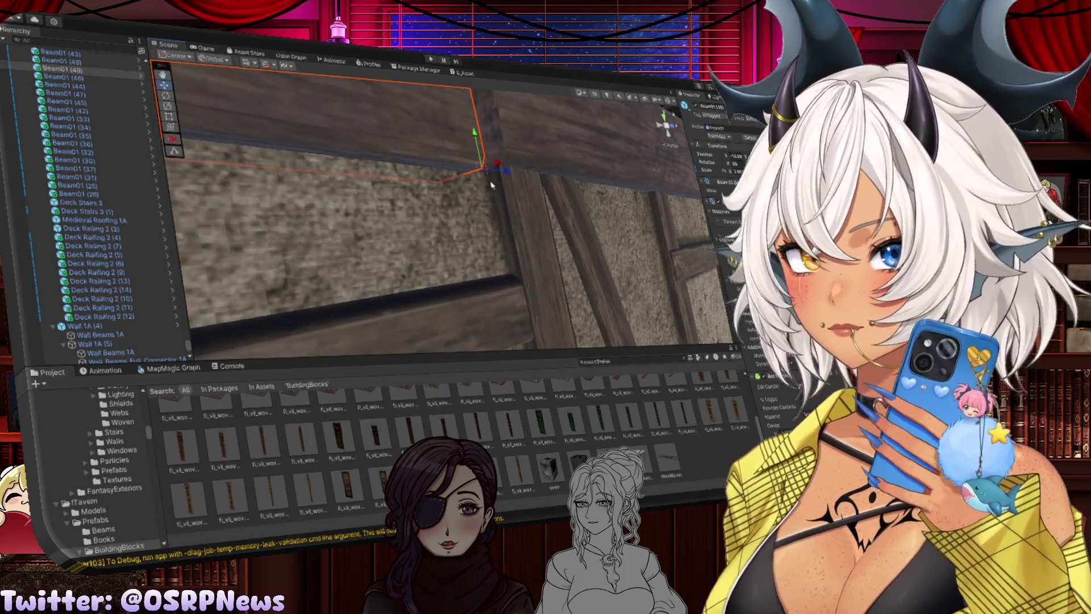
pyautogui.moveTo(493, 185)
pyautogui.keyDown('alt'); pyautogui.mouseDown()
pyautogui.moveTo(503, 162)
pyautogui.moveTo(534, 212)
pyautogui.moveTo(263, 189)
pyautogui.moveTo(350, 193)
pyautogui.mouseUp(); pyautogui.keyUp('alt')
pyautogui.click(526, 199)
pyautogui.click(265, 188)
pyautogui.click(568, 200)
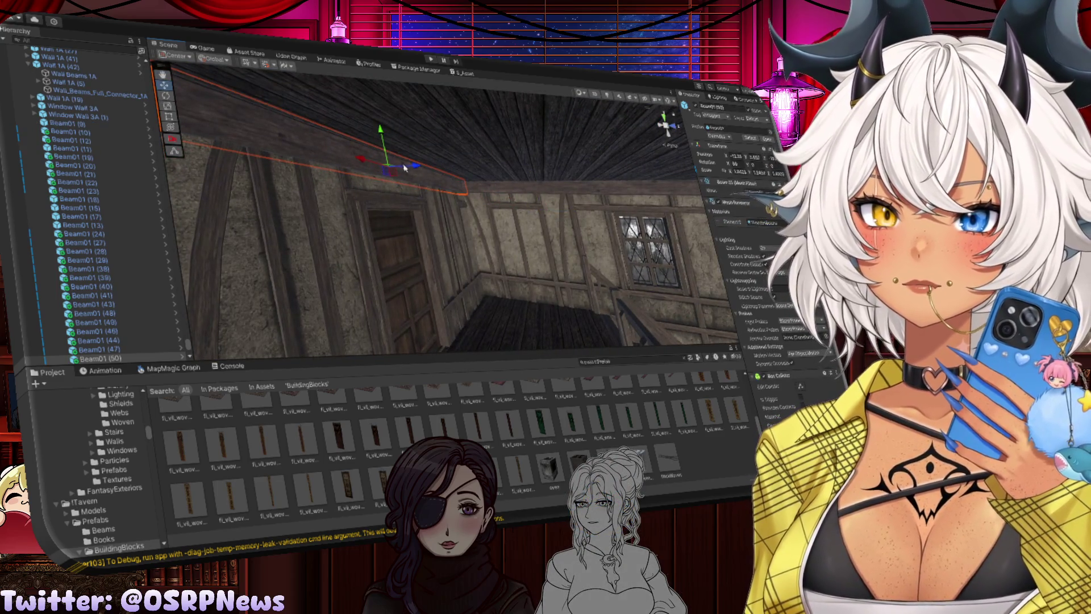
# Select the long ceiling beam and slide it along its length on the upper-floor wall
pyautogui.click(581, 180)
pyautogui.click(413, 182)
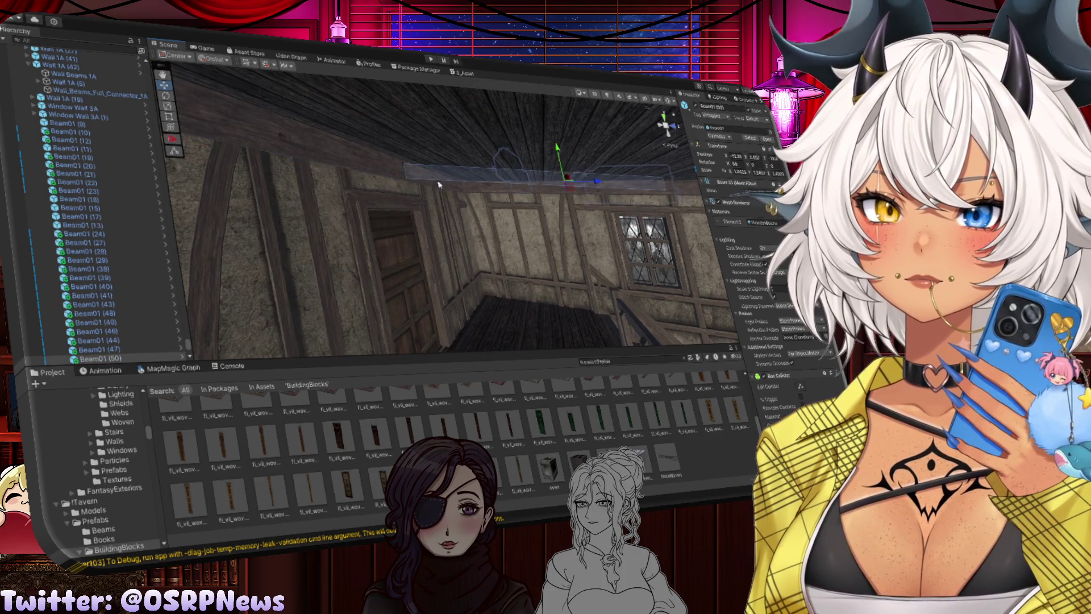
pyautogui.moveTo(417, 169)
pyautogui.mouseDown()
pyautogui.moveTo(435, 196)
pyautogui.moveTo(427, 144)
pyautogui.mouseUp()
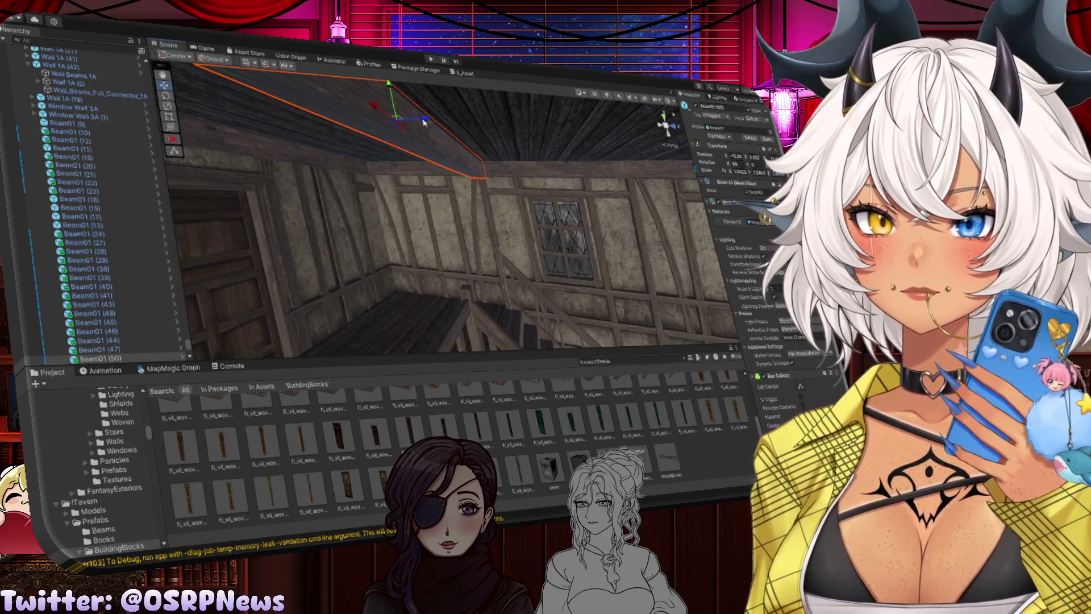
pyautogui.moveTo(554, 137); pyautogui.dragTo(310, 107)
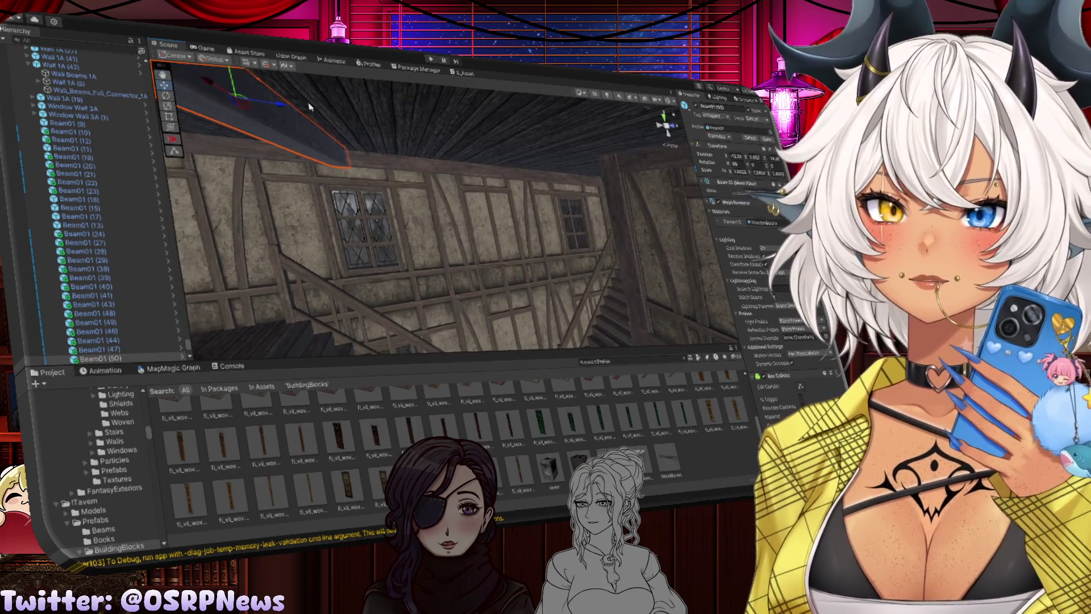
pyautogui.click(597, 128)
pyautogui.click(568, 167)
pyautogui.moveTo(569, 168)
pyautogui.mouseDown()
pyautogui.moveTo(523, 171)
pyautogui.moveTo(431, 138)
pyautogui.mouseUp()
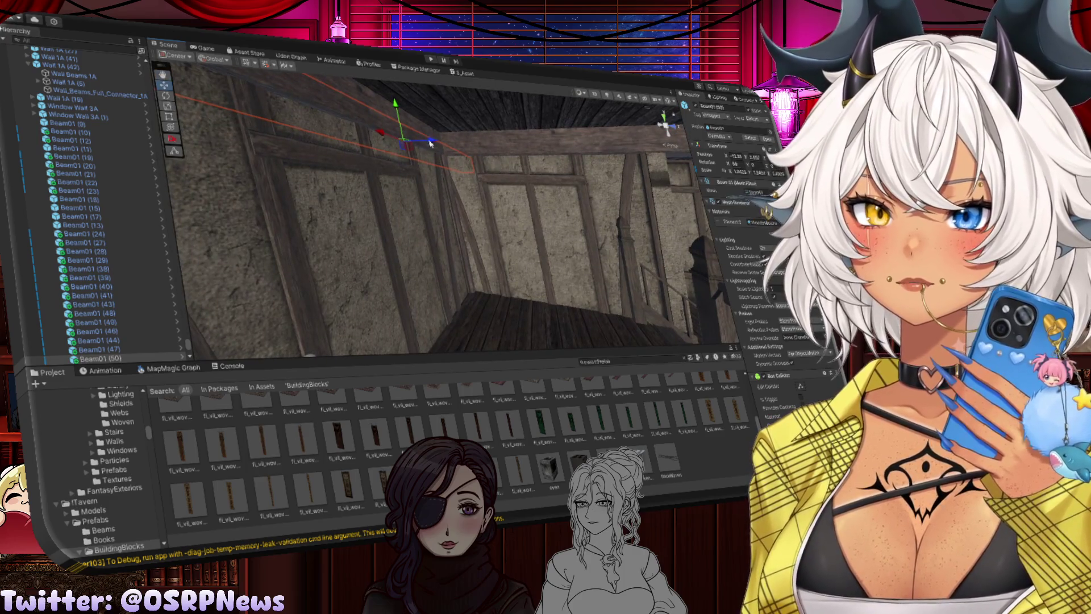
pyautogui.moveTo(574, 171); pyautogui.dragTo(595, 165)
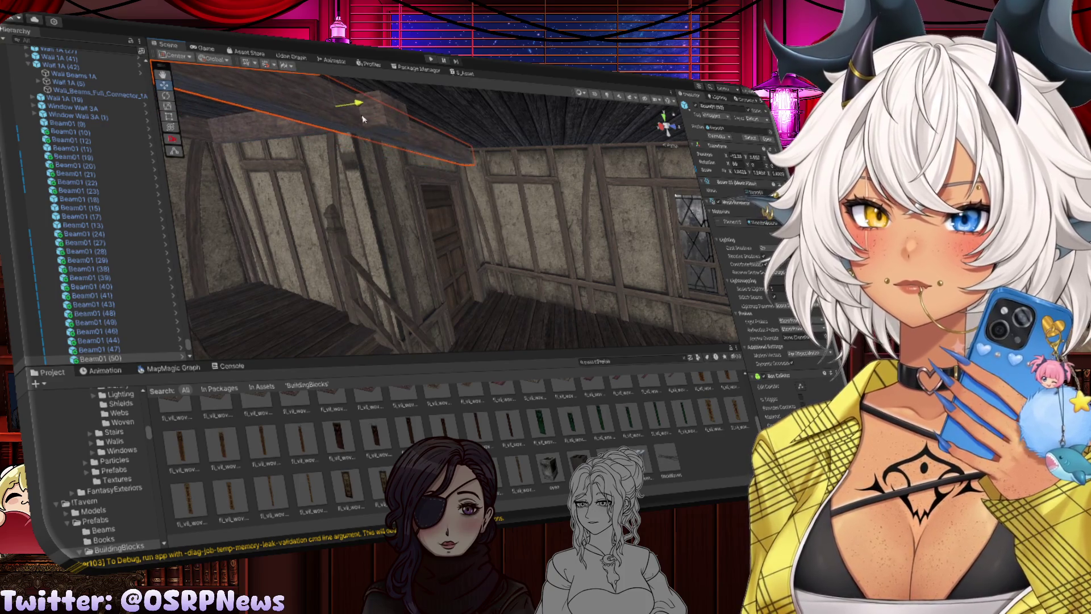
pyautogui.moveTo(381, 129); pyautogui.dragTo(331, 123)
pyautogui.moveTo(239, 114); pyautogui.dragTo(370, 125)
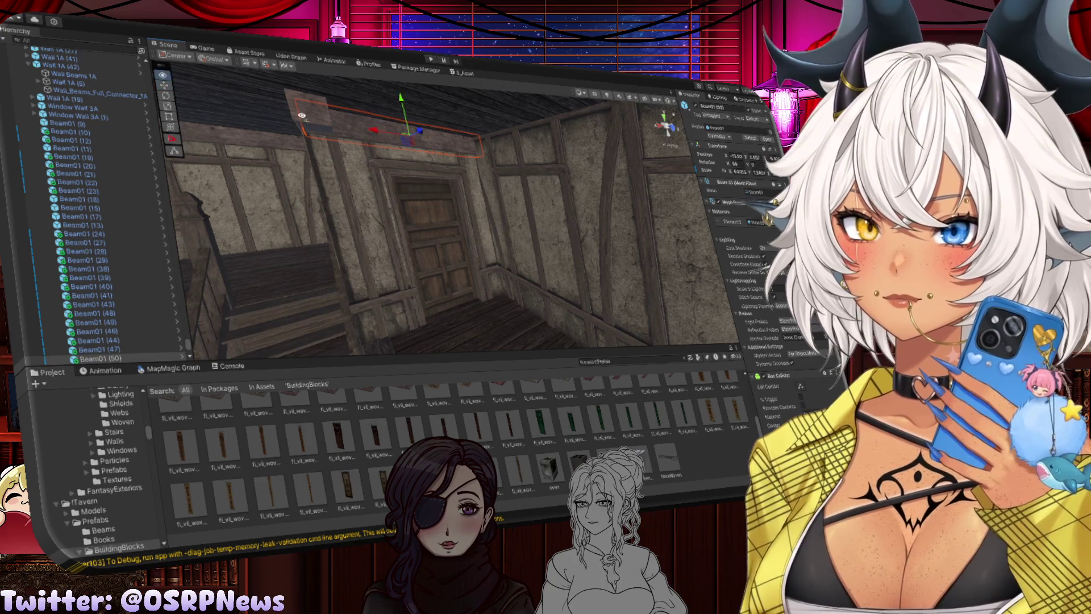
# Look around the other walls and pick an upright wall beam
pyautogui.moveTo(302, 116); pyautogui.dragTo(420, 160)
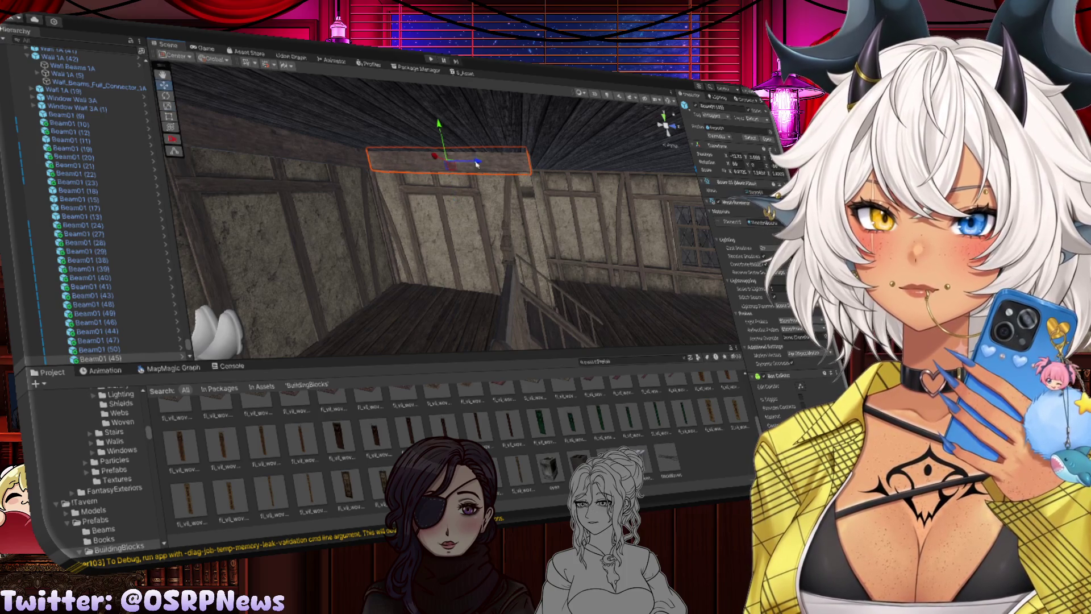
pyautogui.moveTo(475, 163); pyautogui.dragTo(388, 160)
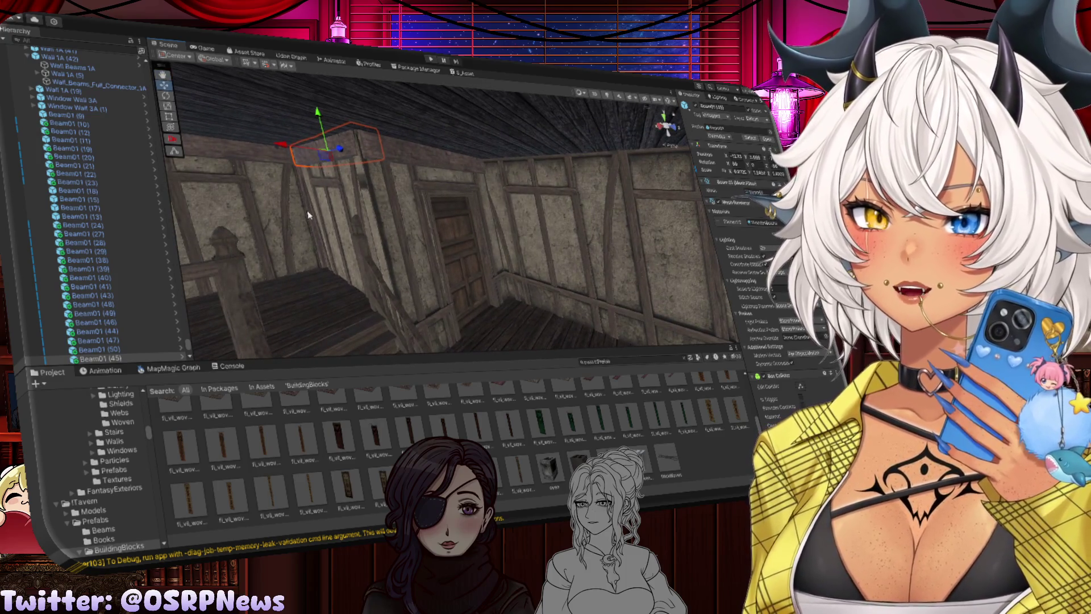
pyautogui.click(309, 215)
pyautogui.moveTo(271, 205)
pyautogui.mouseDown()
pyautogui.moveTo(220, 224)
pyautogui.moveTo(370, 225)
pyautogui.moveTo(689, 267)
pyautogui.mouseUp()
pyautogui.click(368, 225)
# Duplicate the upright post and slide the copy along the wall
pyautogui.press('f')
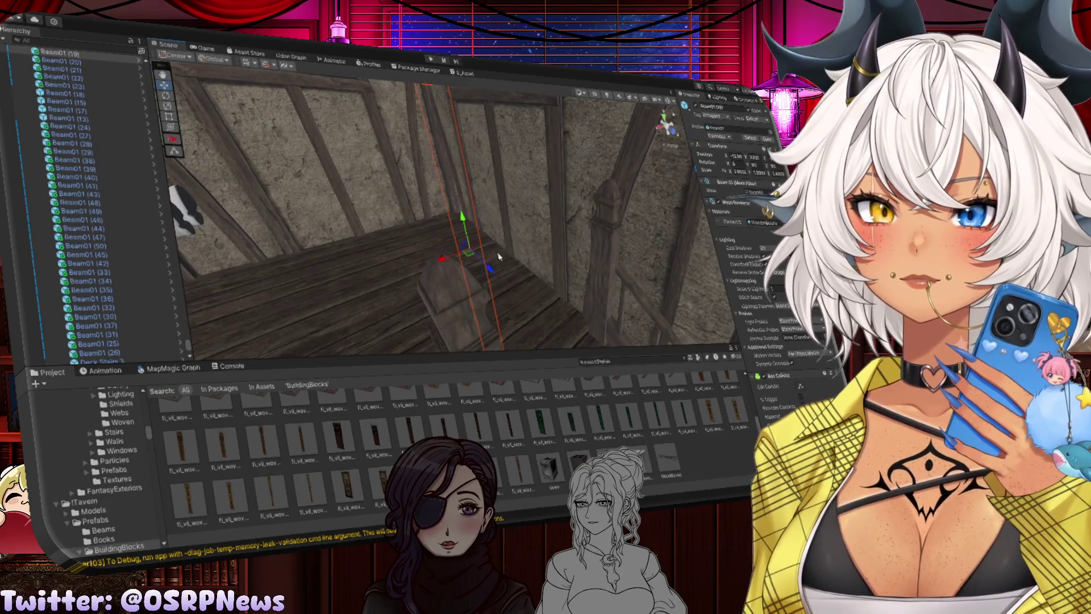
pyautogui.hotkey('ctrl', 'd')
pyautogui.moveTo(489, 269)
pyautogui.mouseDown()
pyautogui.moveTo(494, 277)
pyautogui.moveTo(468, 280)
pyautogui.moveTo(462, 308)
pyautogui.moveTo(430, 220)
pyautogui.moveTo(447, 307)
pyautogui.mouseUp()
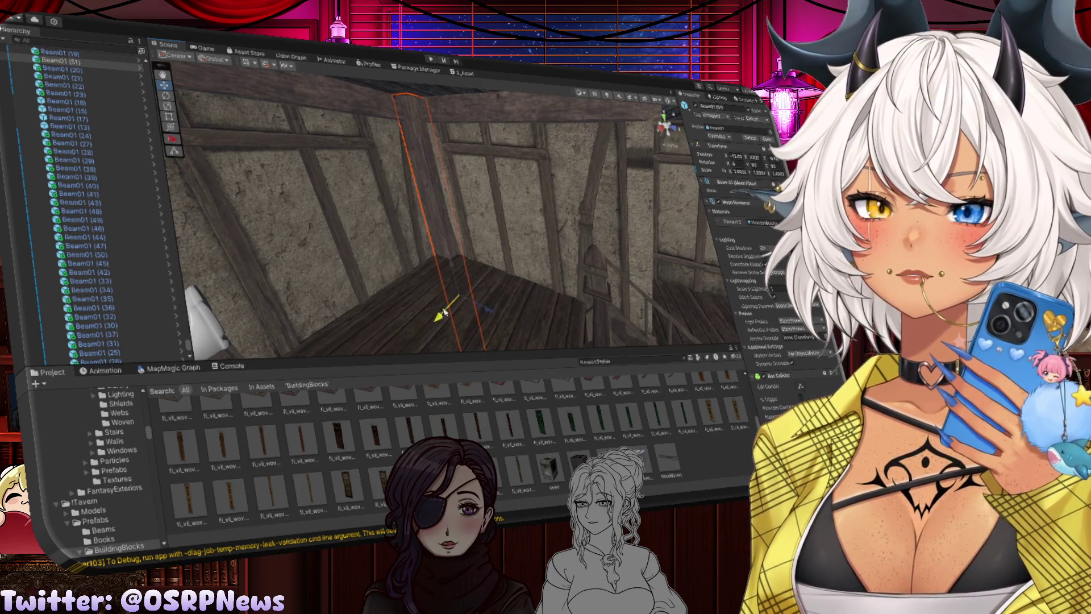
pyautogui.moveTo(490, 313); pyautogui.dragTo(357, 267)
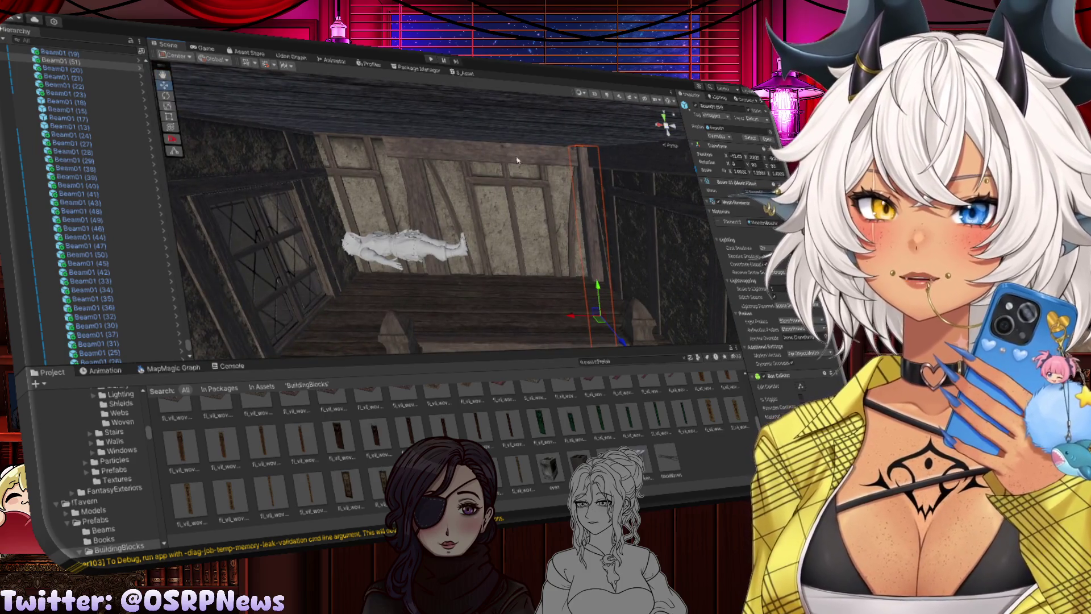
# Lengthen the top horizontal beam slightly on X
pyautogui.click(468, 153)
pyautogui.press('r')
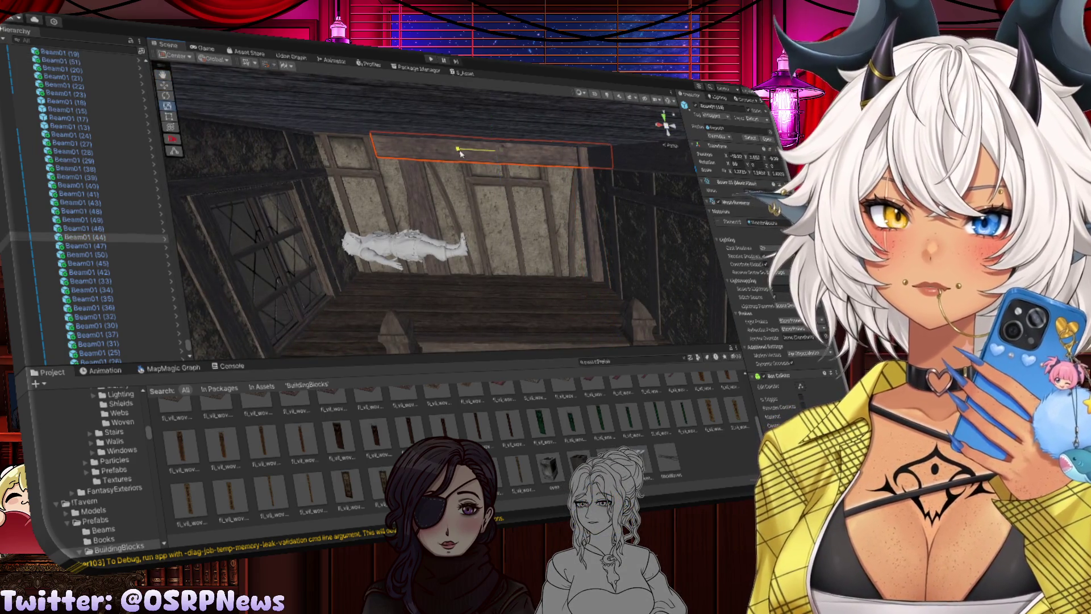
pyautogui.moveTo(456, 153)
pyautogui.mouseDown()
pyautogui.moveTo(423, 149)
pyautogui.moveTo(428, 192)
pyautogui.mouseUp()
pyautogui.press('w')
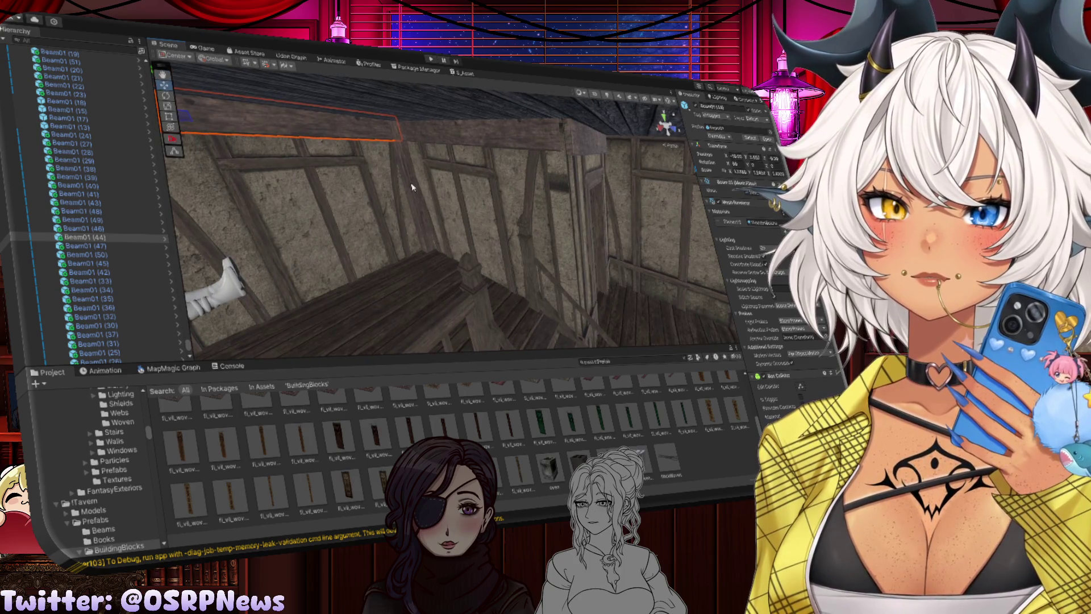
# Duplicate upright post Beam01 (51) and place the copy further right along the wall
pyautogui.click(413, 187)
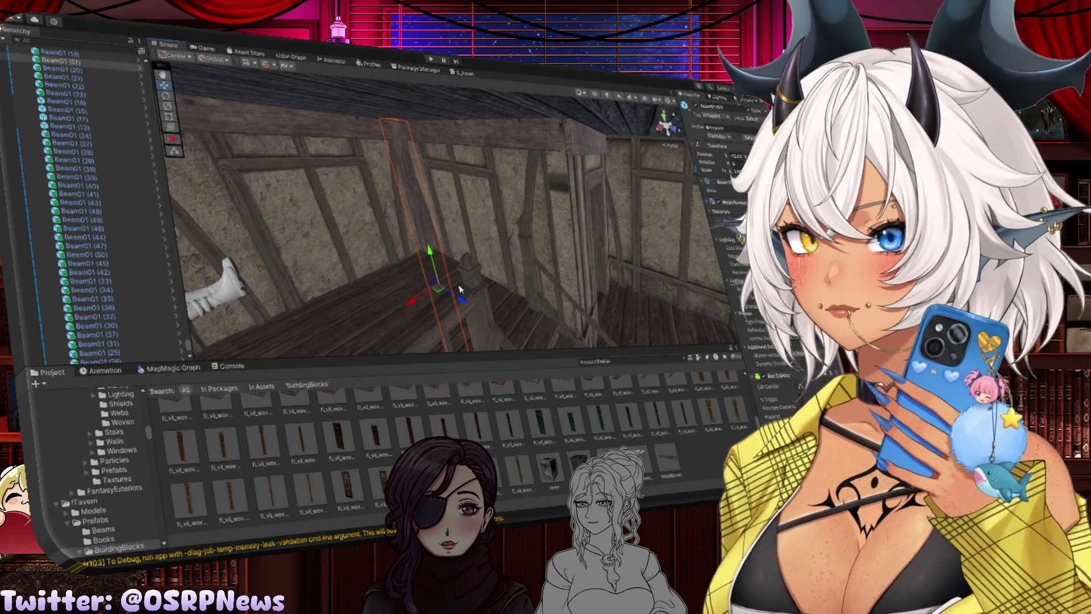
pyautogui.hotkey('ctrl', 'd')
pyautogui.moveTo(462, 303)
pyautogui.mouseDown()
pyautogui.moveTo(622, 335)
pyautogui.moveTo(519, 357)
pyautogui.moveTo(545, 342)
pyautogui.mouseUp()
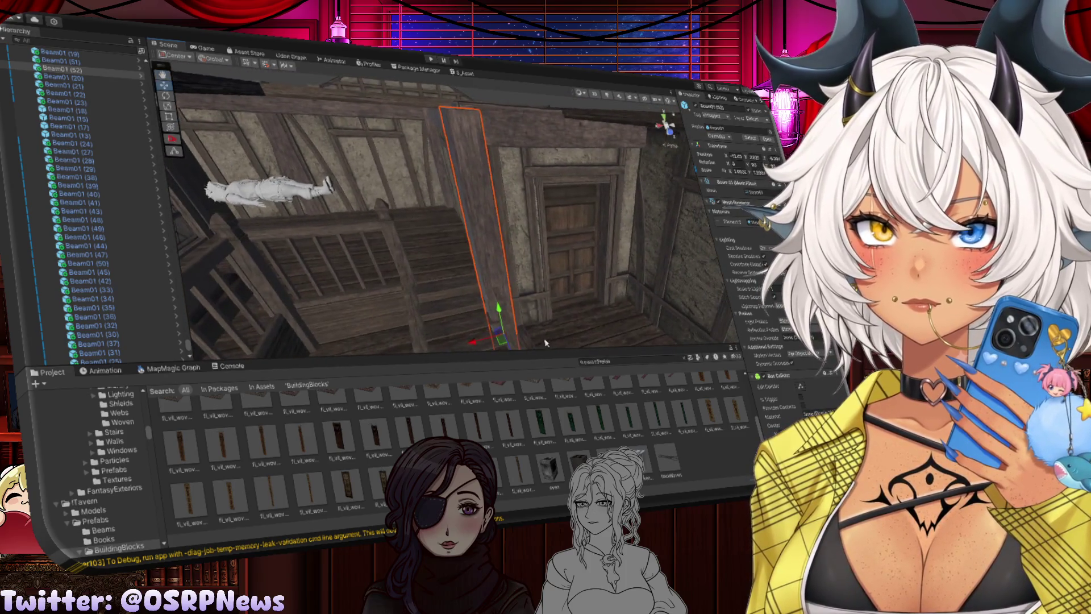
pyautogui.moveTo(476, 344); pyautogui.dragTo(486, 343)
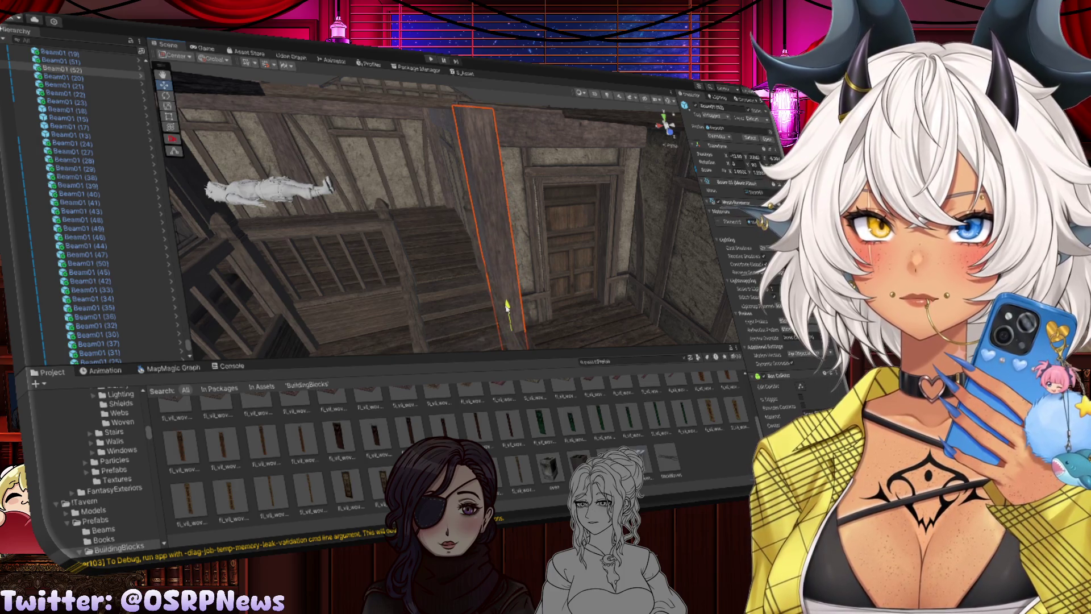
# Frame the staircase, checking its railing and stringer pieces
pyautogui.moveTo(507, 305)
pyautogui.mouseDown()
pyautogui.moveTo(520, 278)
pyautogui.moveTo(487, 289)
pyautogui.moveTo(513, 307)
pyautogui.mouseUp()
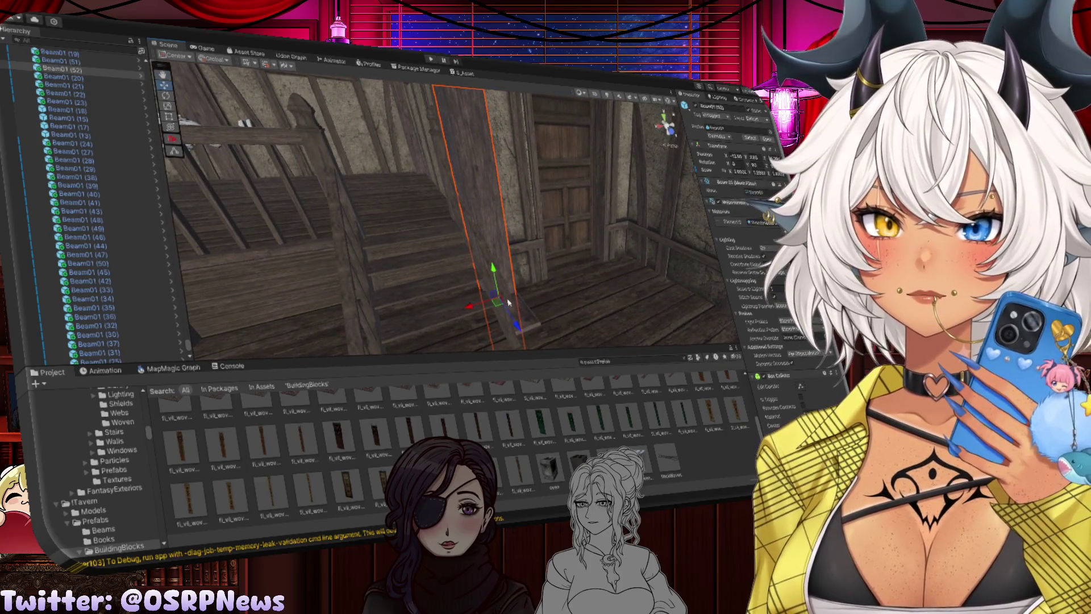
pyautogui.click(508, 303)
pyautogui.press('f')
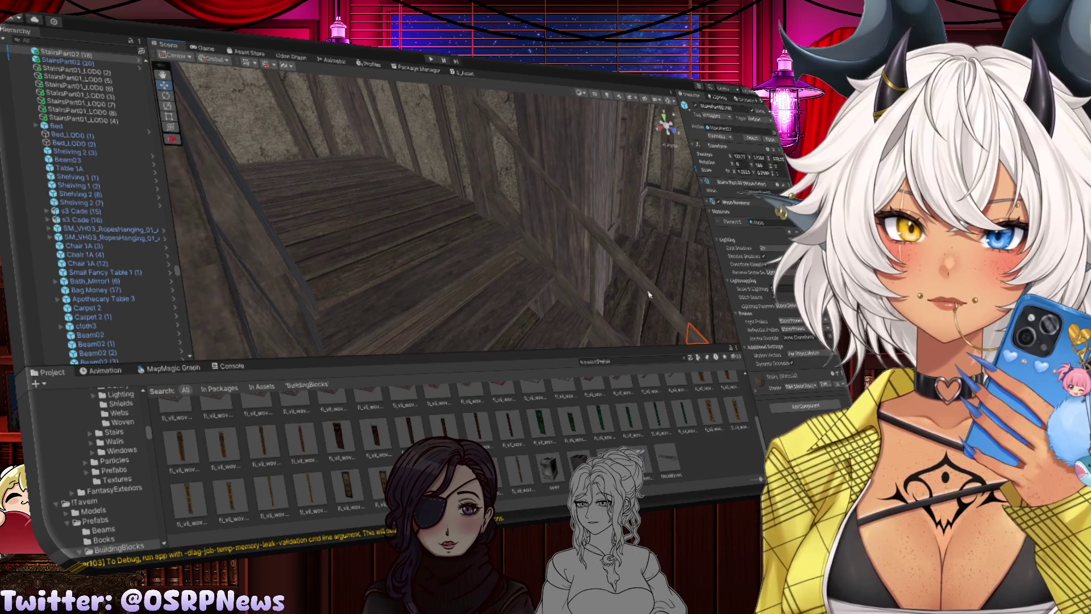
pyautogui.click(648, 294)
pyautogui.click(540, 171)
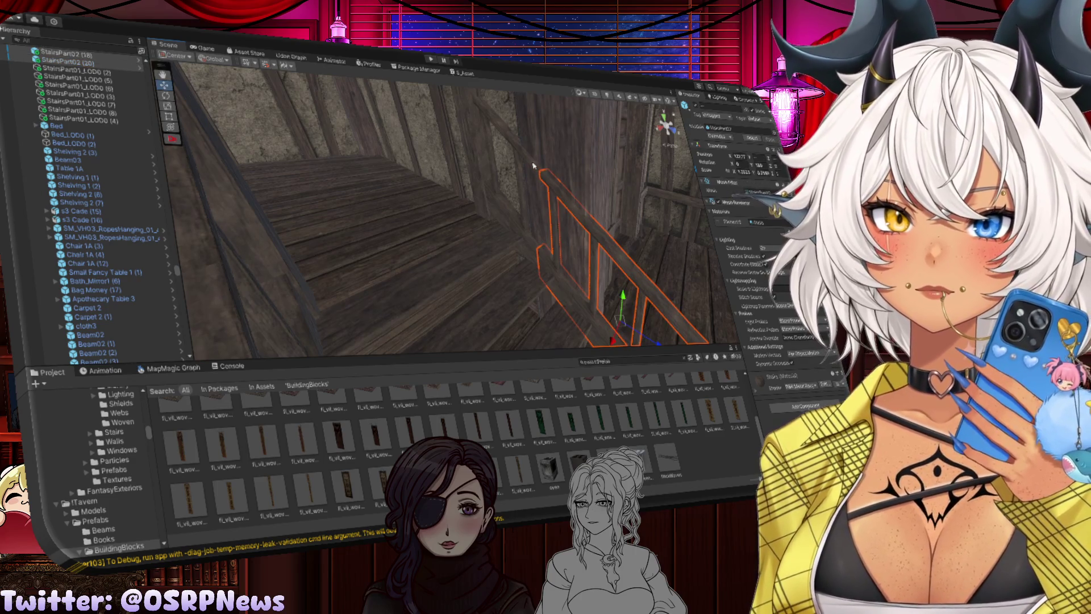
pyautogui.click(498, 127)
pyautogui.click(472, 143)
pyautogui.press('f')
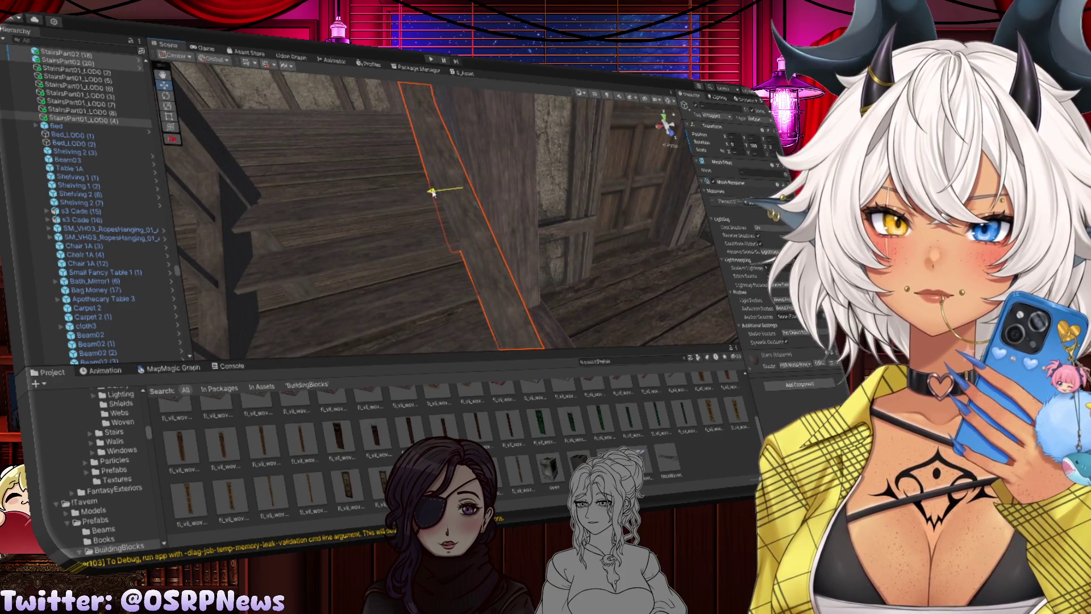
pyautogui.moveTo(441, 193)
pyautogui.mouseDown()
pyautogui.moveTo(450, 244)
pyautogui.moveTo(388, 261)
pyautogui.mouseUp()
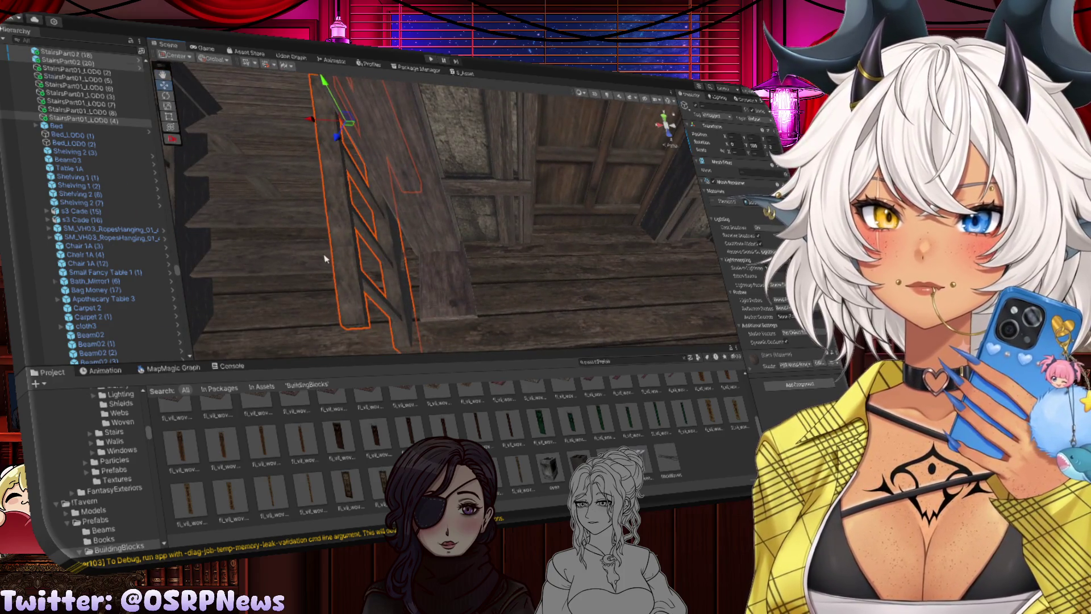
# Select the four StairsPart02 steps and shift them slightly left along X
pyautogui.click(324, 259)
pyautogui.keyDown('shift'); pyautogui.click(295, 193); pyautogui.keyUp('shift')
pyautogui.keyDown('shift'); pyautogui.click(293, 162); pyautogui.keyUp('shift')
pyautogui.keyDown('shift'); pyautogui.click(294, 130); pyautogui.keyUp('shift')
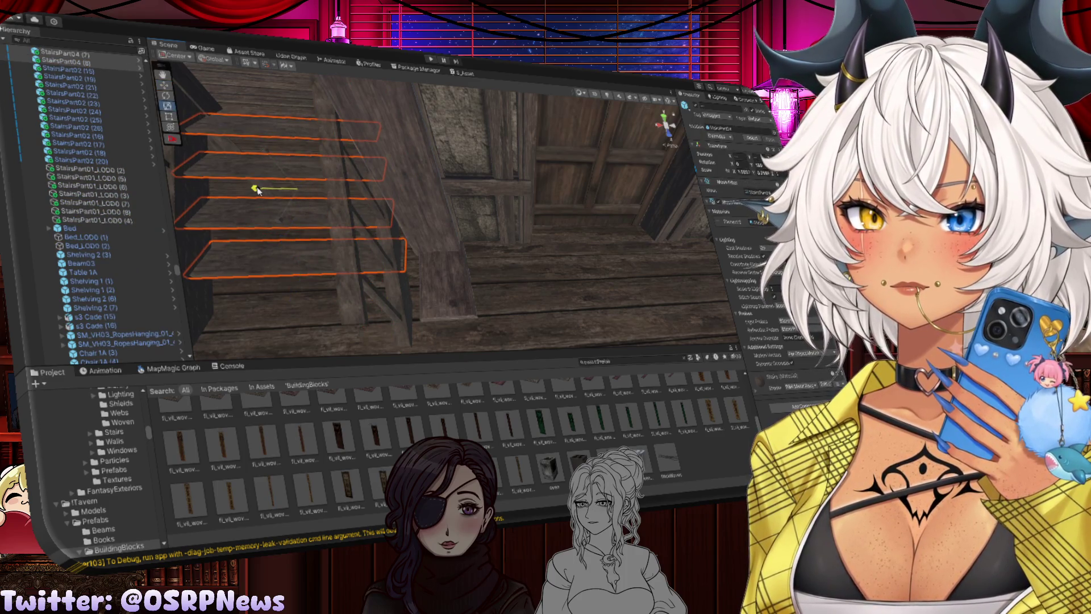
pyautogui.moveTo(259, 191); pyautogui.dragTo(256, 191)
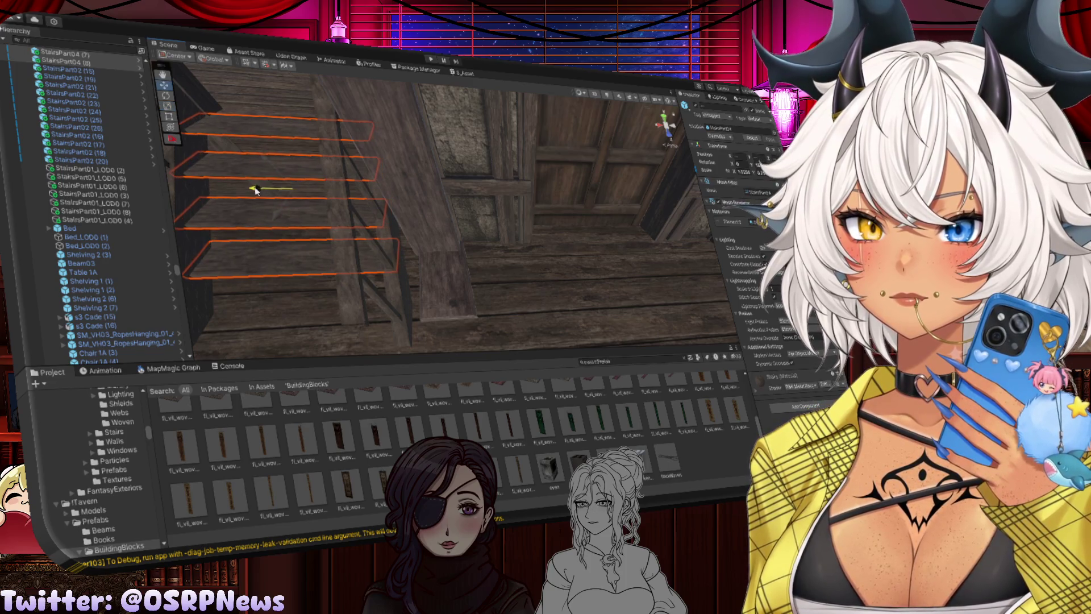
pyautogui.click(453, 297)
pyautogui.moveTo(453, 297); pyautogui.dragTo(402, 225)
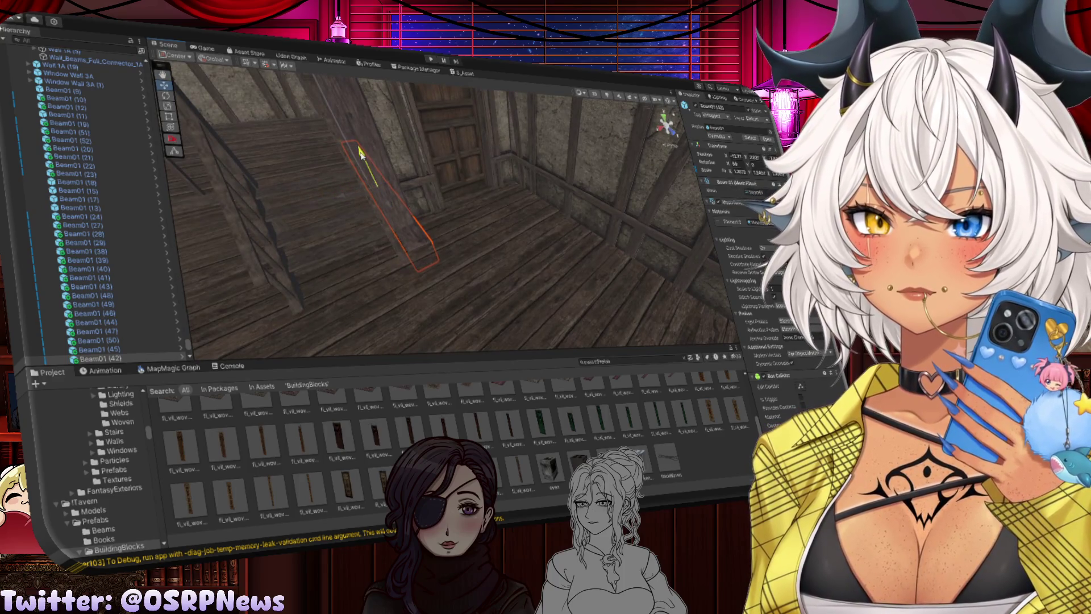
pyautogui.moveTo(500, 262)
pyautogui.mouseDown()
pyautogui.moveTo(426, 263)
pyautogui.moveTo(489, 260)
pyautogui.mouseUp()
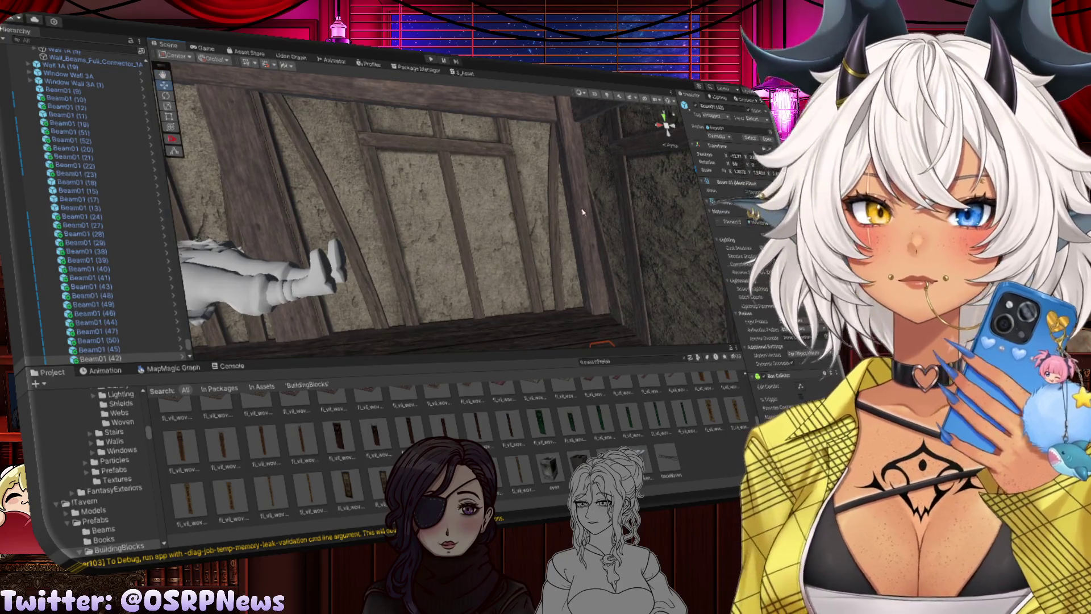
# Duplicate upright beam Beam01 (51)
pyautogui.click(583, 212)
pyautogui.moveTo(583, 212)
pyautogui.mouseDown()
pyautogui.moveTo(565, 307)
pyautogui.moveTo(341, 307)
pyautogui.moveTo(268, 285)
pyautogui.moveTo(256, 245)
pyautogui.moveTo(167, 196)
pyautogui.mouseUp()
pyautogui.hotkey('ctrl', 'd')
pyautogui.moveTo(274, 224)
pyautogui.mouseDown()
pyautogui.moveTo(574, 240)
pyautogui.moveTo(495, 227)
pyautogui.moveTo(557, 227)
pyautogui.moveTo(526, 108)
pyautogui.moveTo(495, 196)
pyautogui.moveTo(590, 194)
pyautogui.mouseUp()
# Duplicate top wall beam Beam01 (48) and shorten the copy slightly
pyautogui.click(525, 108)
pyautogui.hotkey('ctrl', 'd')
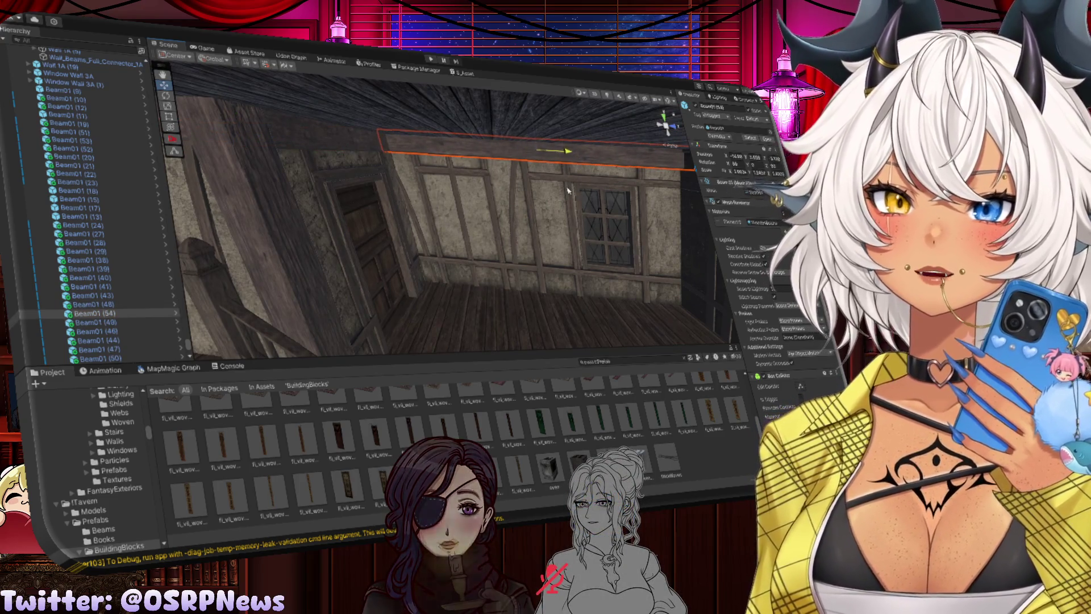
pyautogui.press('r')
pyautogui.press('f')
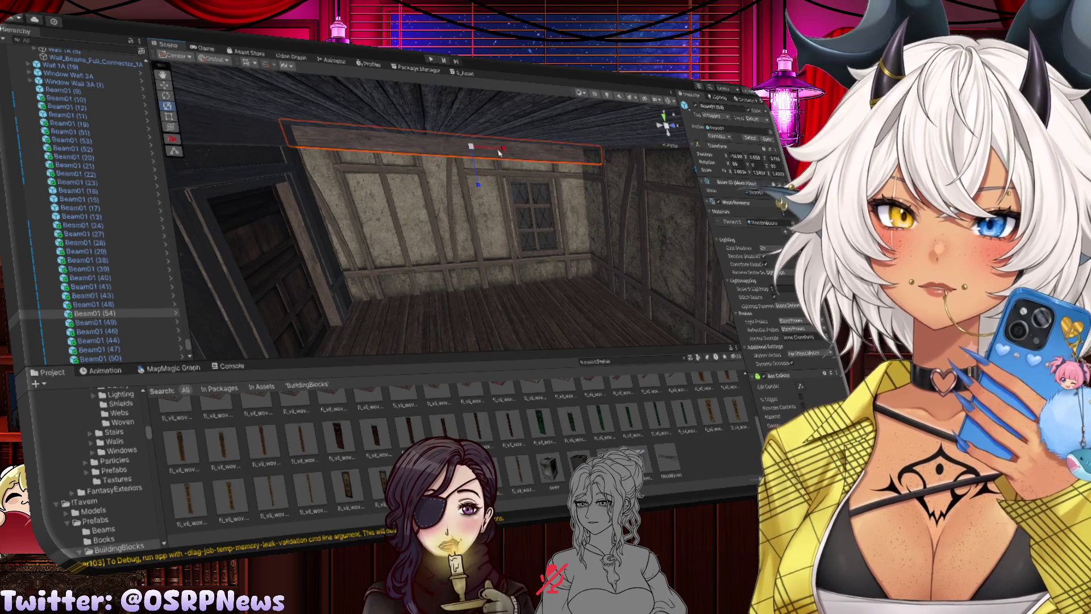
pyautogui.moveTo(504, 149); pyautogui.dragTo(500, 151)
pyautogui.press('w')
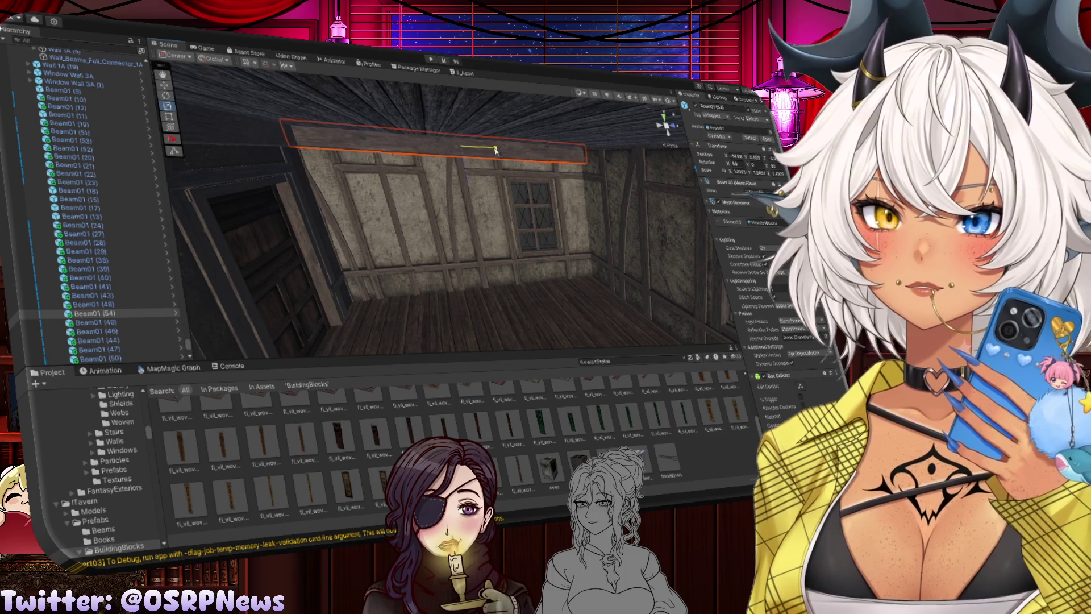
# Duplicate upright post Beam01 (52) and place the copy along the wall
pyautogui.moveTo(495, 149); pyautogui.dragTo(376, 152)
pyautogui.click(432, 174)
pyautogui.press('f')
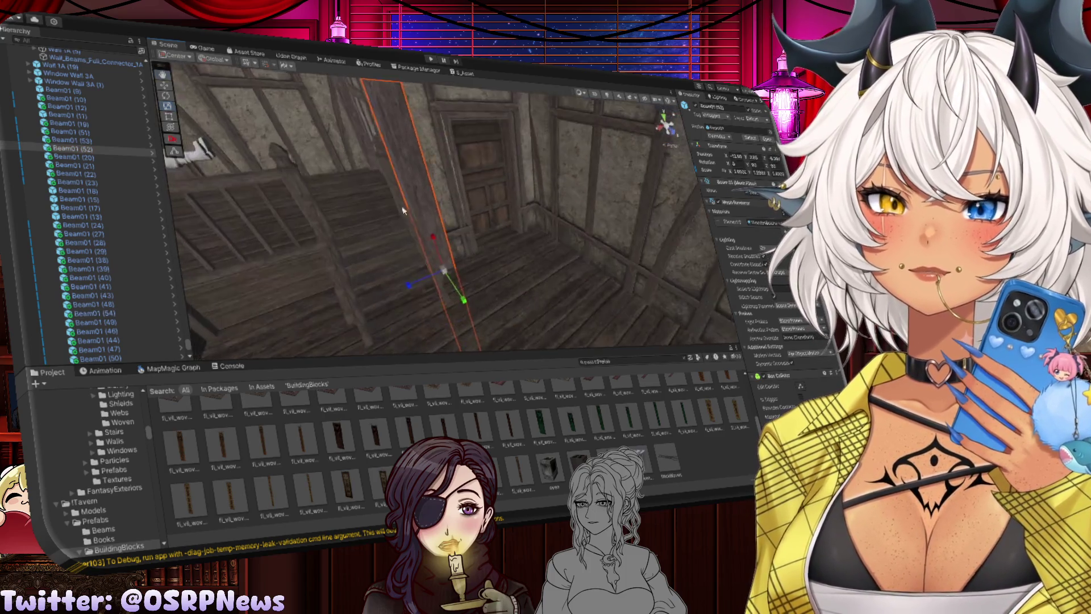
pyautogui.hotkey('ctrl', 'd')
pyautogui.moveTo(433, 276)
pyautogui.mouseDown()
pyautogui.moveTo(519, 231)
pyautogui.moveTo(524, 195)
pyautogui.mouseUp()
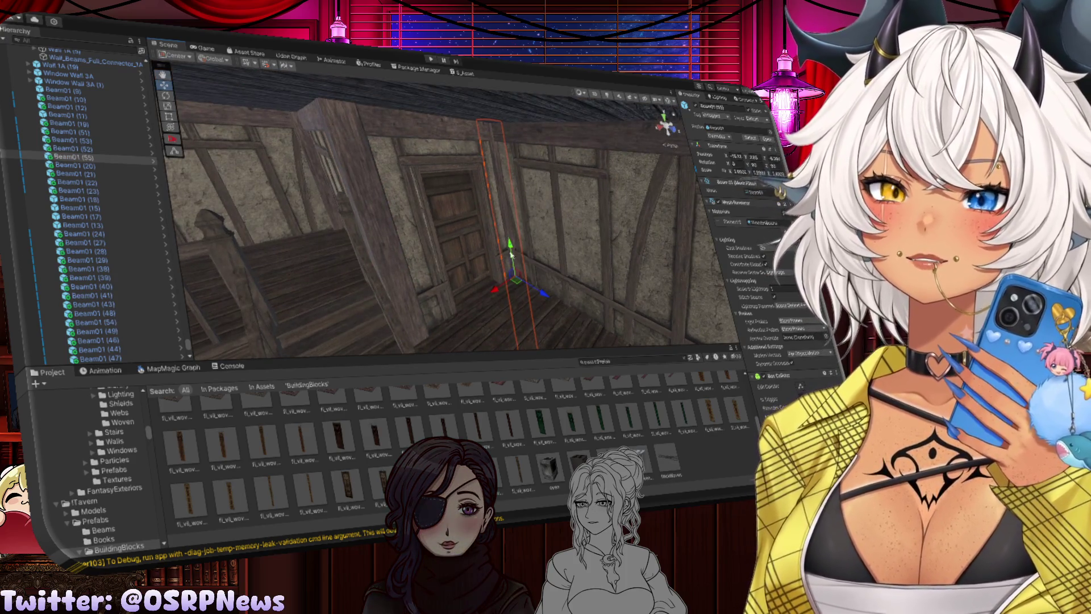
pyautogui.moveTo(541, 293); pyautogui.dragTo(544, 294)
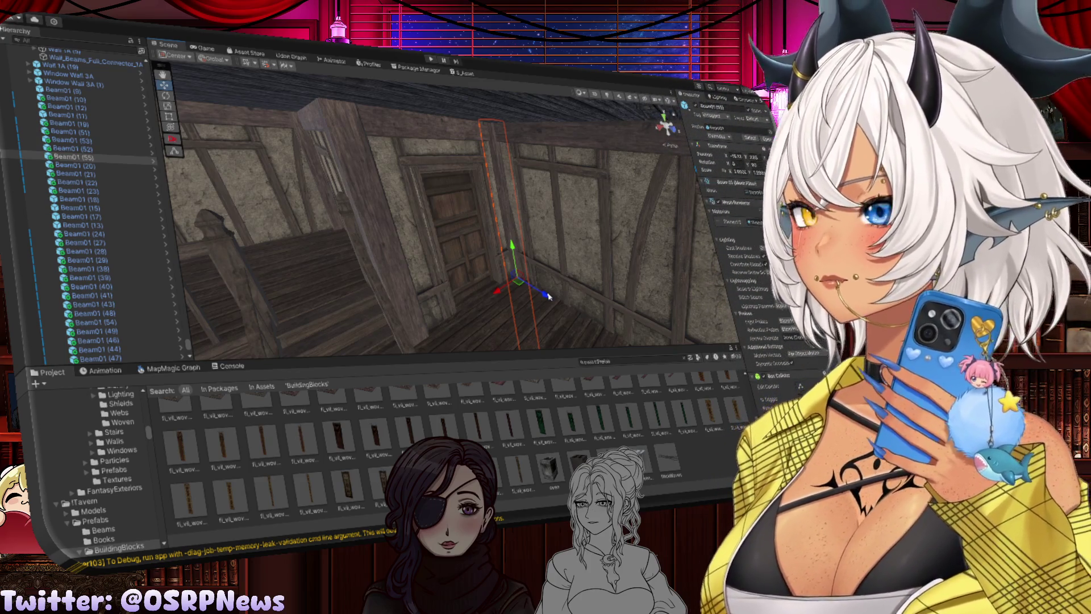
# Duplicate Beam01 (55) on the staircase wall to make Beam01 (56) beside it
pyautogui.moveTo(548, 295); pyautogui.dragTo(467, 268)
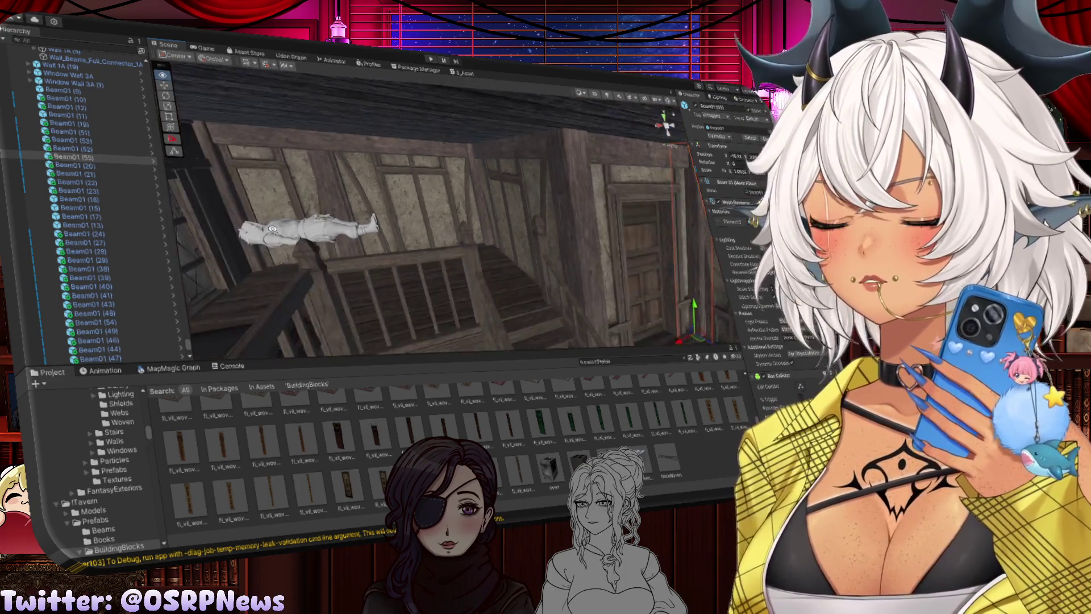
pyautogui.moveTo(272, 228)
pyautogui.mouseDown()
pyautogui.moveTo(408, 253)
pyautogui.moveTo(395, 282)
pyautogui.moveTo(694, 277)
pyautogui.mouseUp()
pyautogui.hotkey('ctrl', 'd')
pyautogui.hotkey('ctrl', 'd')
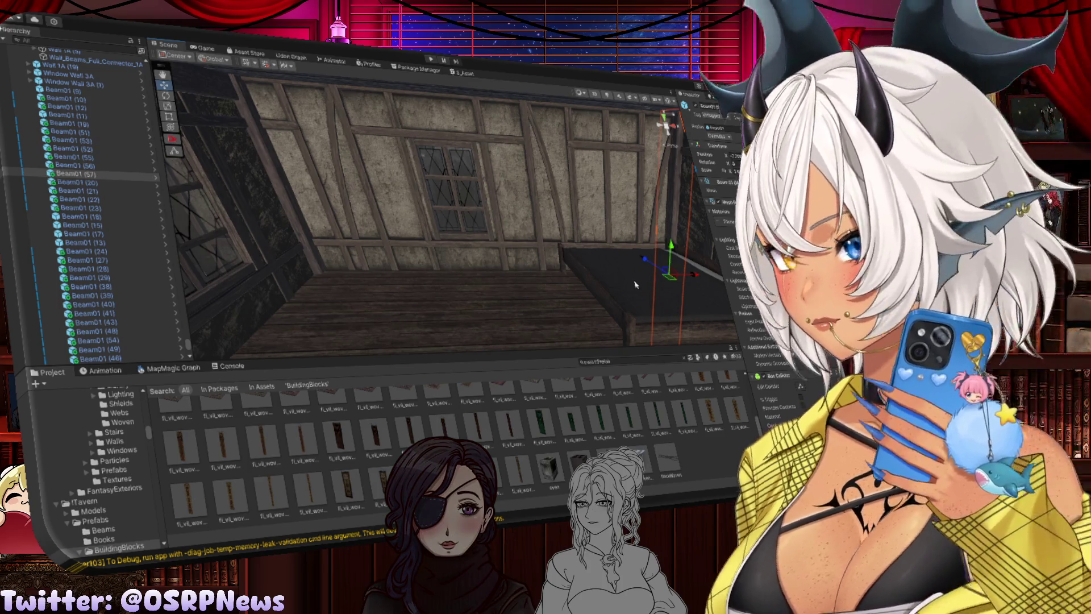
# Frame the long ceiling beam and lengthen it along X
pyautogui.moveTo(636, 285)
pyautogui.mouseDown()
pyautogui.moveTo(611, 227)
pyautogui.moveTo(622, 213)
pyautogui.moveTo(591, 178)
pyautogui.mouseUp()
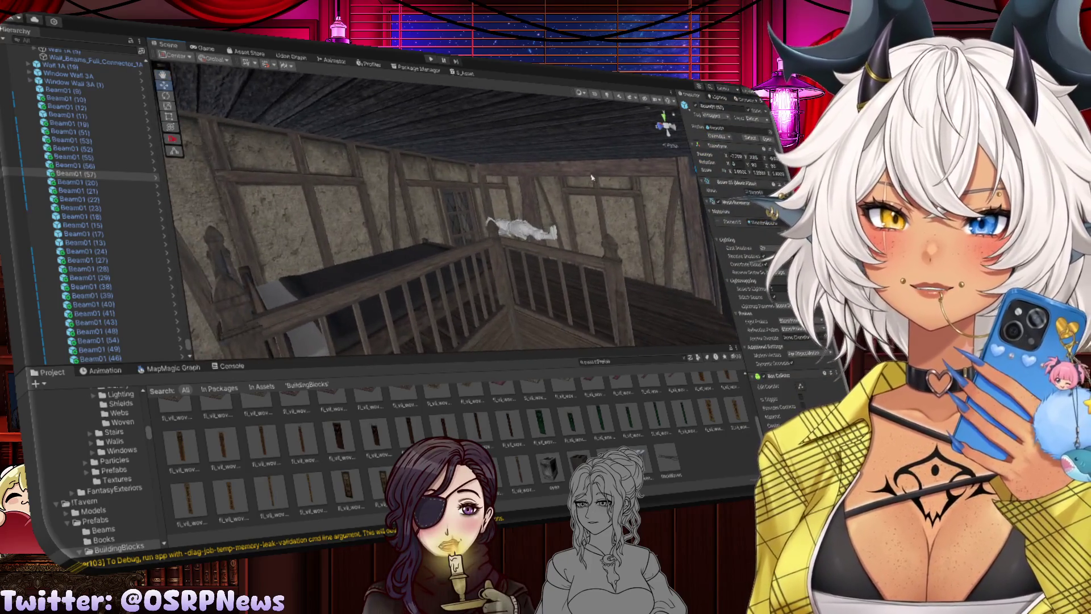
pyautogui.click(591, 178)
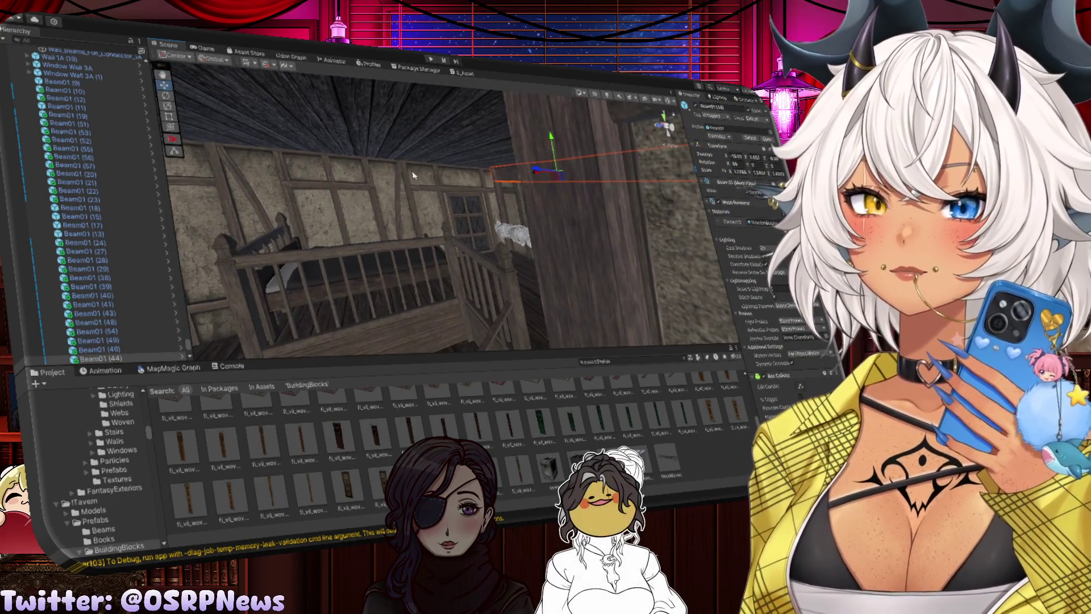
pyautogui.press('f')
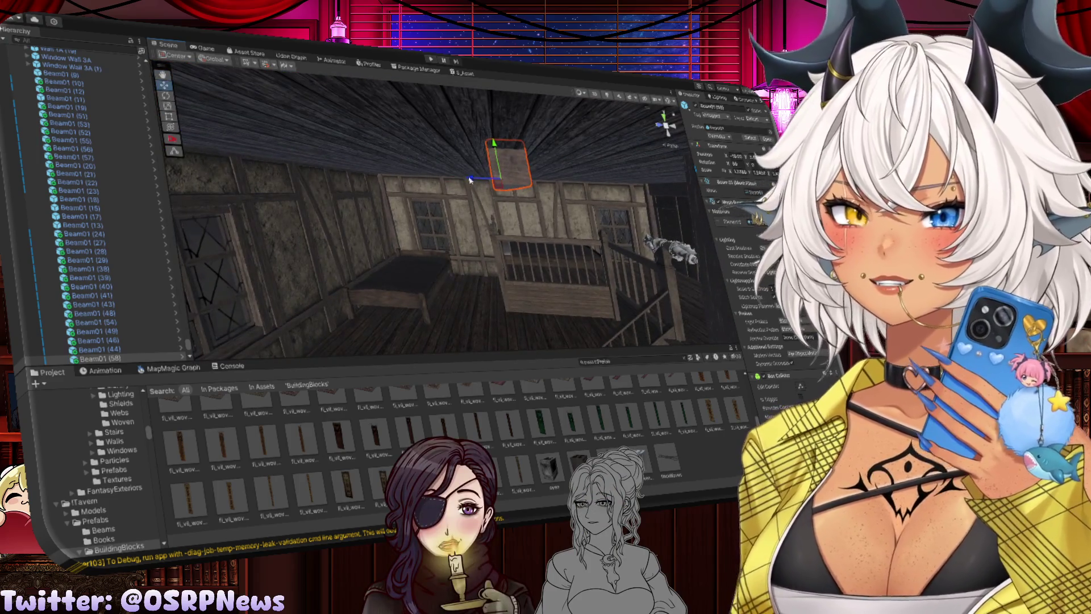
pyautogui.click(341, 177)
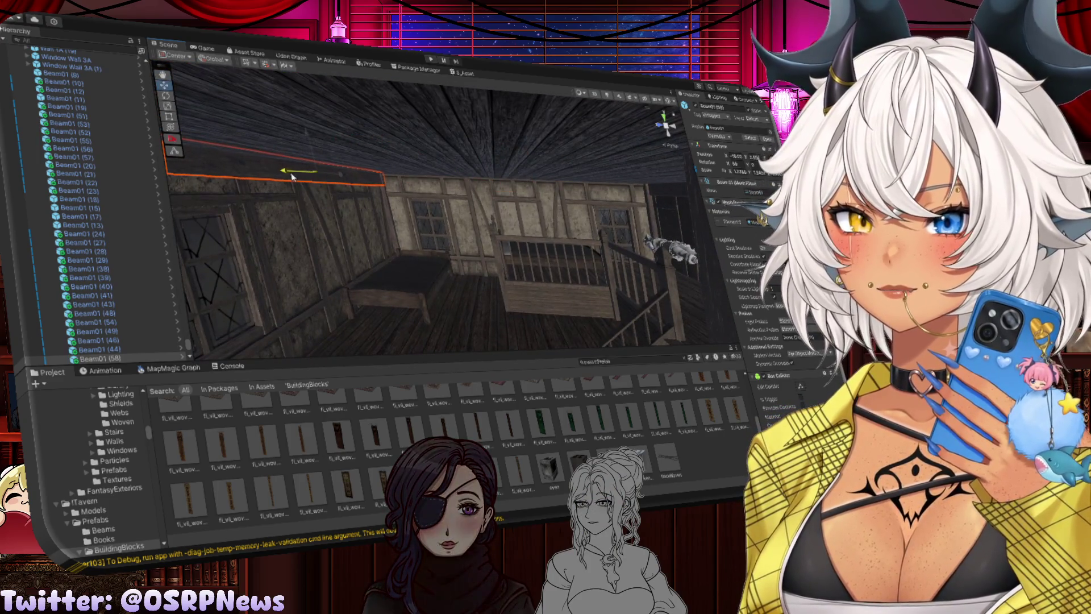
pyautogui.press('f')
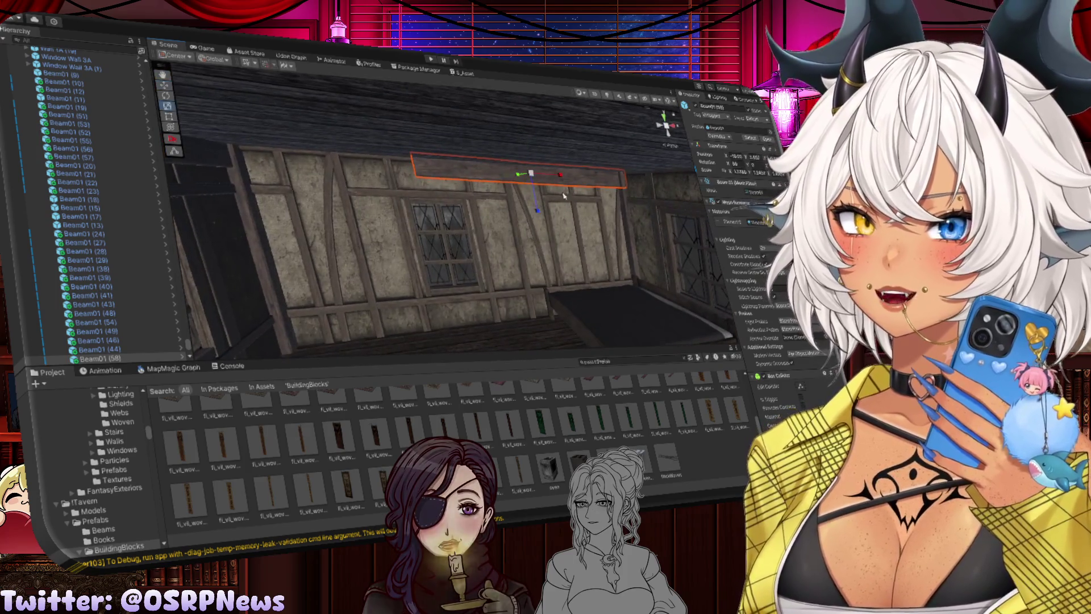
pyautogui.moveTo(562, 174); pyautogui.dragTo(502, 173)
pyautogui.press('r')
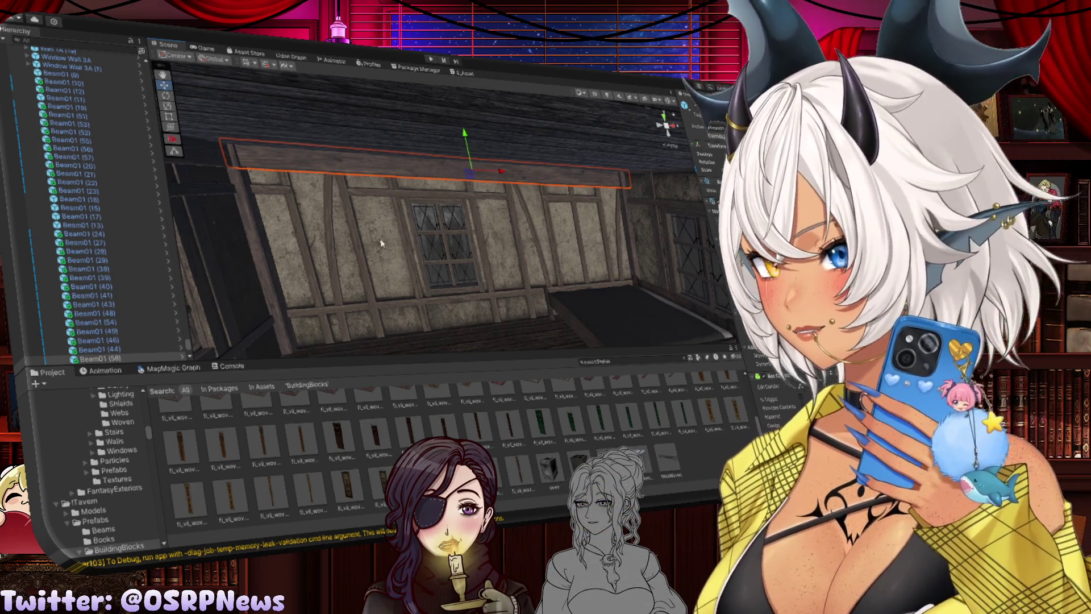
# Duplicate ceiling beam Beam01 (54) and slide the copy left along the ceiling edge above the bed wall
pyautogui.moveTo(413, 243); pyautogui.dragTo(640, 243)
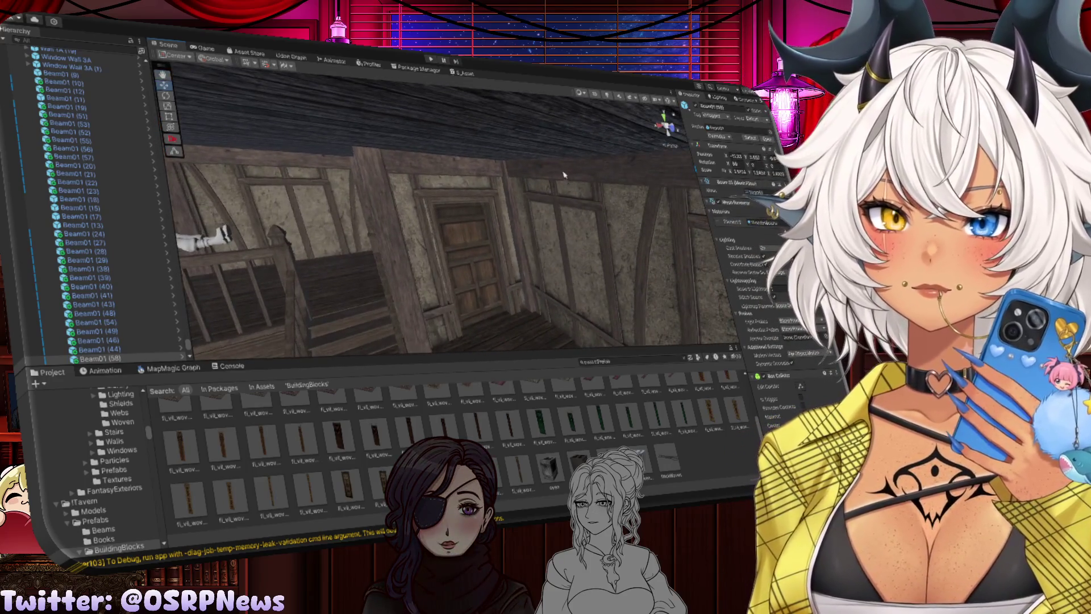
pyautogui.click(565, 175)
pyautogui.moveTo(565, 175)
pyautogui.mouseDown()
pyautogui.moveTo(625, 207)
pyautogui.moveTo(545, 190)
pyautogui.moveTo(267, 190)
pyautogui.mouseUp()
pyautogui.hotkey('ctrl', 'd')
pyautogui.moveTo(397, 177); pyautogui.dragTo(208, 172)
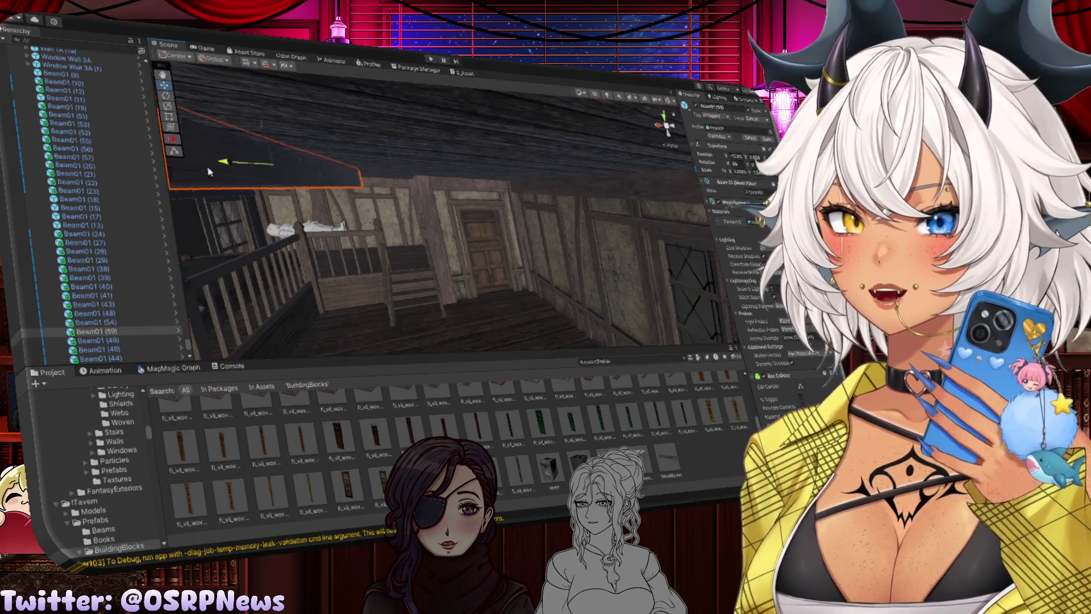
pyautogui.moveTo(398, 194)
pyautogui.mouseDown()
pyautogui.moveTo(273, 173)
pyautogui.moveTo(307, 157)
pyautogui.mouseUp()
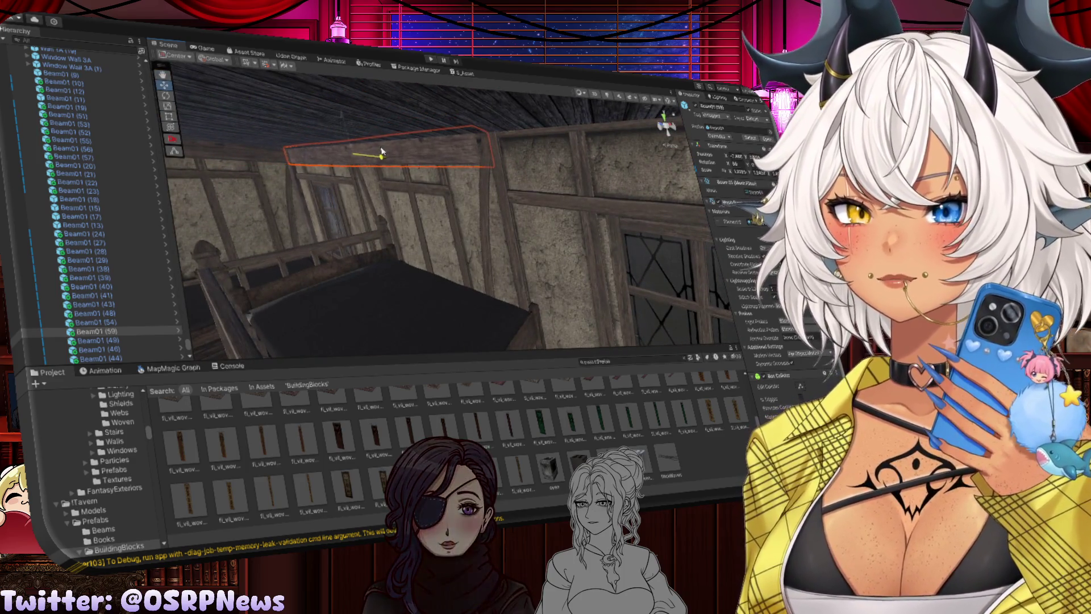
pyautogui.moveTo(379, 152)
pyautogui.mouseDown()
pyautogui.moveTo(444, 170)
pyautogui.moveTo(327, 158)
pyautogui.mouseUp()
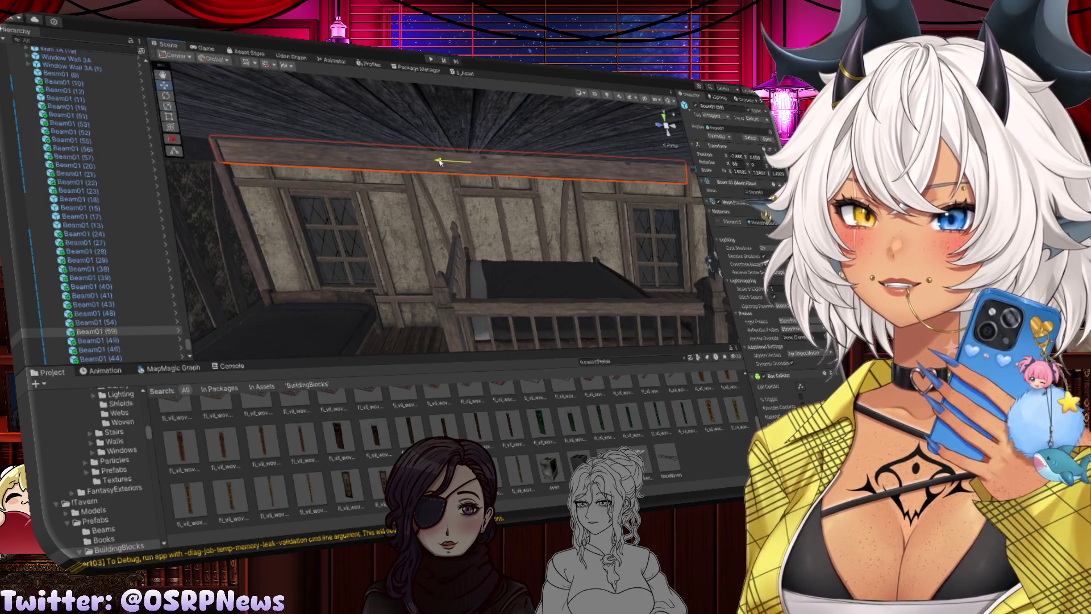
pyautogui.moveTo(441, 162); pyautogui.dragTo(469, 173)
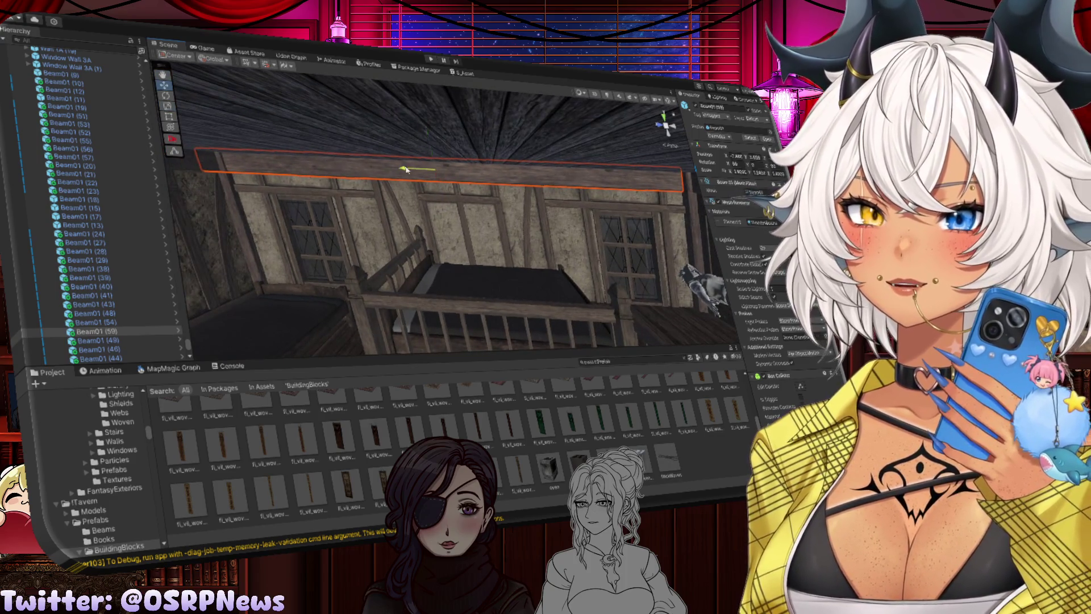
pyautogui.moveTo(406, 169); pyautogui.dragTo(431, 216)
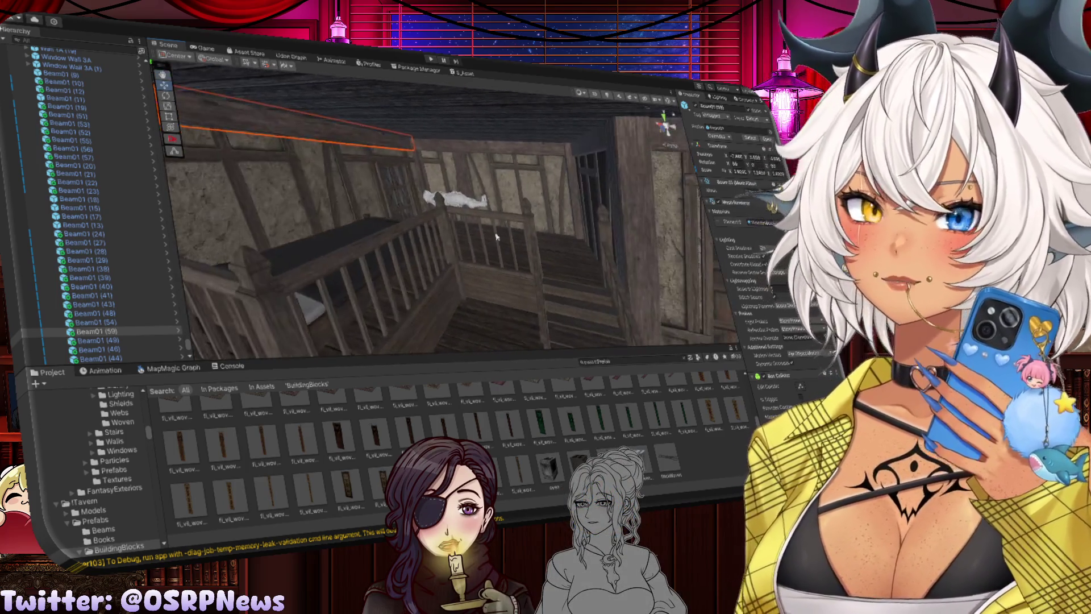
# Shorten beam Beam01 (55) near the stairs by scaling it along its length
pyautogui.moveTo(496, 237); pyautogui.dragTo(354, 258)
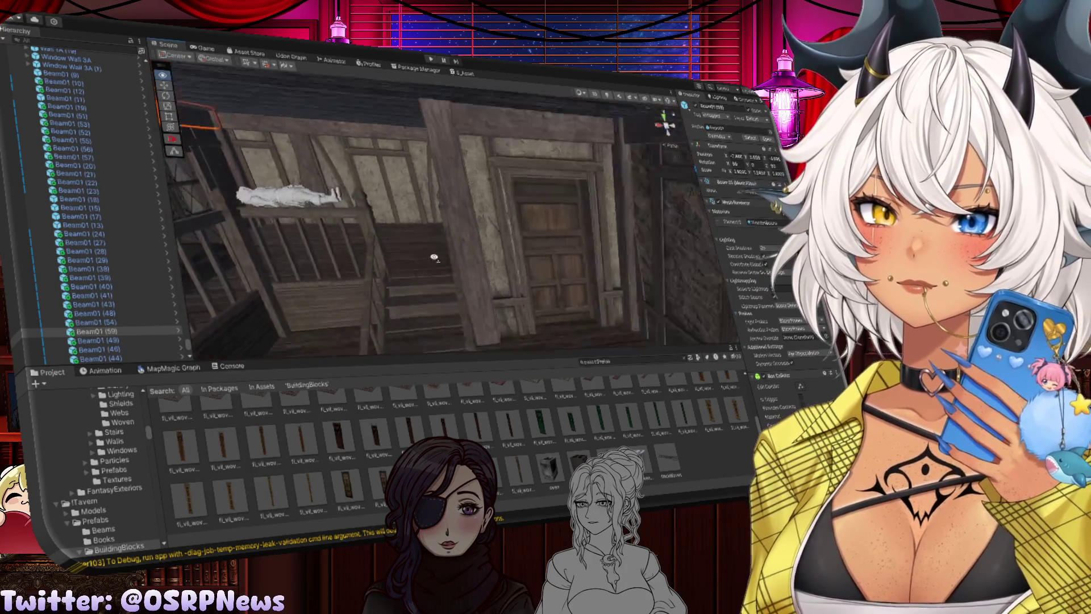
pyautogui.moveTo(600, 272); pyautogui.dragTo(477, 266)
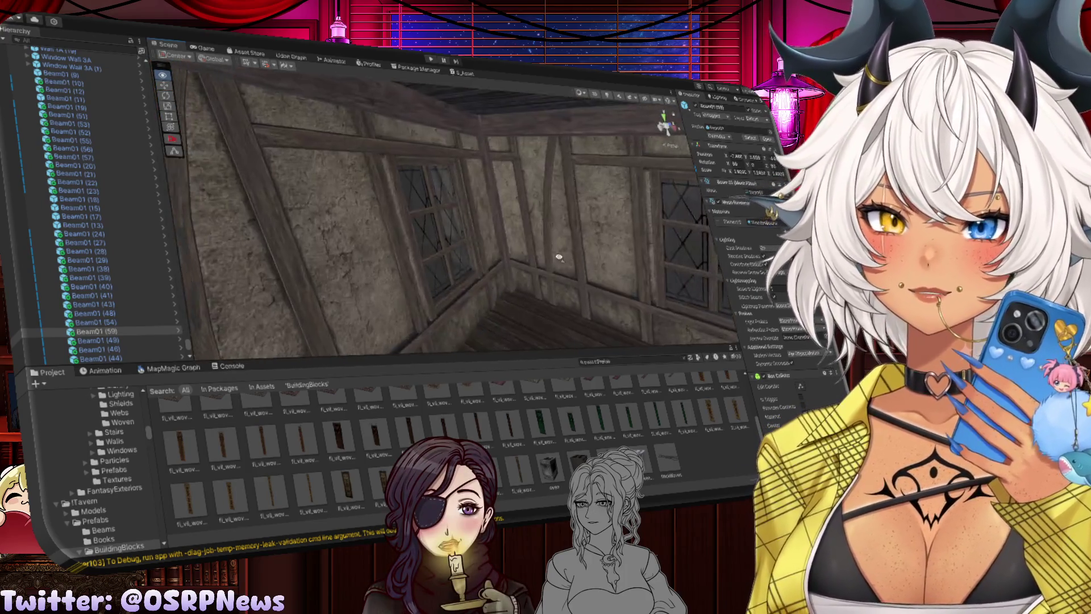
pyautogui.moveTo(448, 206)
pyautogui.mouseDown()
pyautogui.moveTo(536, 255)
pyautogui.moveTo(578, 250)
pyautogui.moveTo(508, 257)
pyautogui.mouseUp()
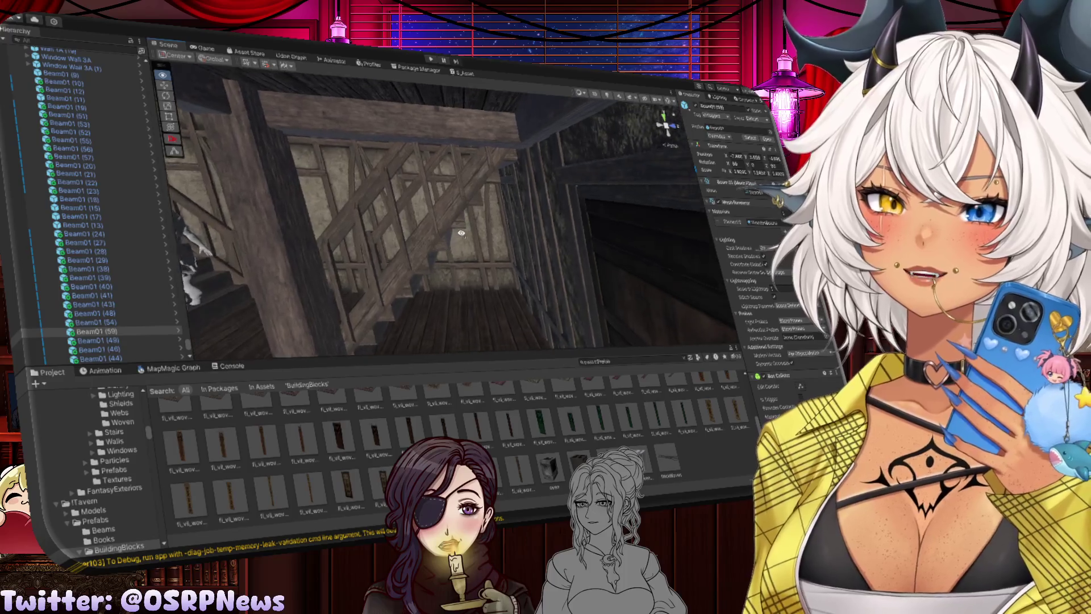
pyautogui.moveTo(458, 218); pyautogui.dragTo(425, 230)
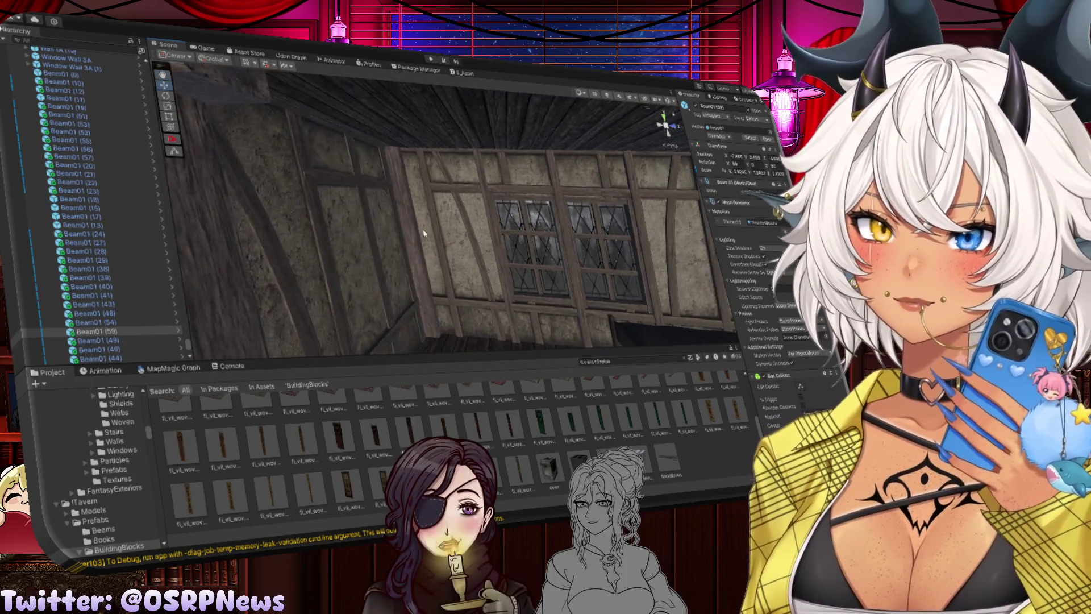
pyautogui.click(427, 232)
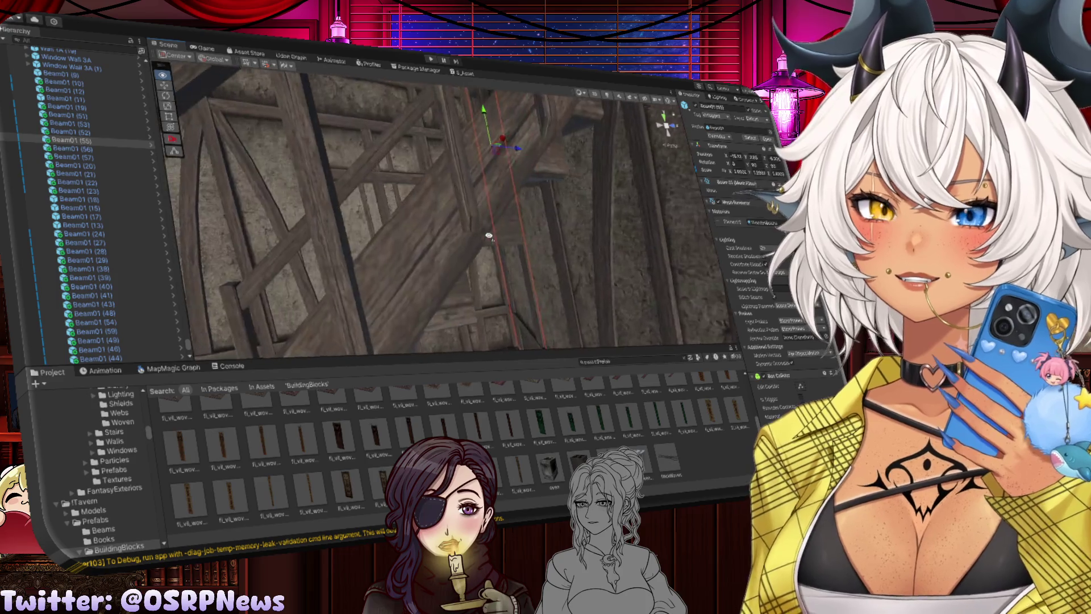
pyautogui.press('r')
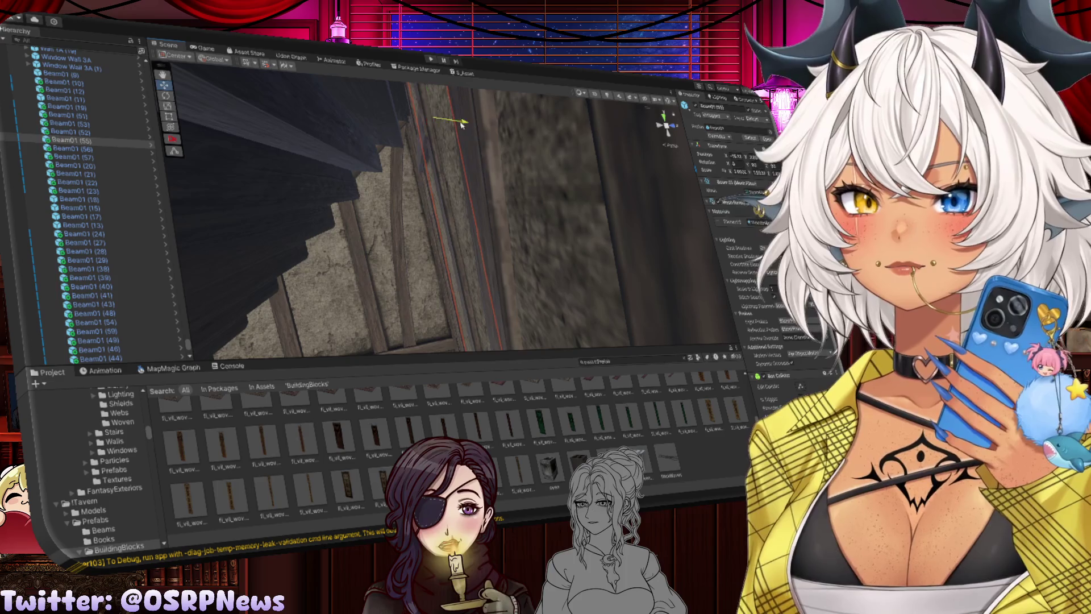
pyautogui.moveTo(461, 125)
pyautogui.mouseDown()
pyautogui.moveTo(477, 159)
pyautogui.moveTo(306, 158)
pyautogui.moveTo(455, 152)
pyautogui.moveTo(415, 140)
pyautogui.moveTo(433, 117)
pyautogui.moveTo(374, 118)
pyautogui.moveTo(419, 115)
pyautogui.moveTo(270, 137)
pyautogui.moveTo(420, 185)
pyautogui.mouseUp()
# Frame a ceiling beam in the view, then select the upright Beam01 (52)
pyautogui.click(455, 152)
pyautogui.press('w')
pyautogui.press('r')
pyautogui.press('f')
pyautogui.click(458, 197)
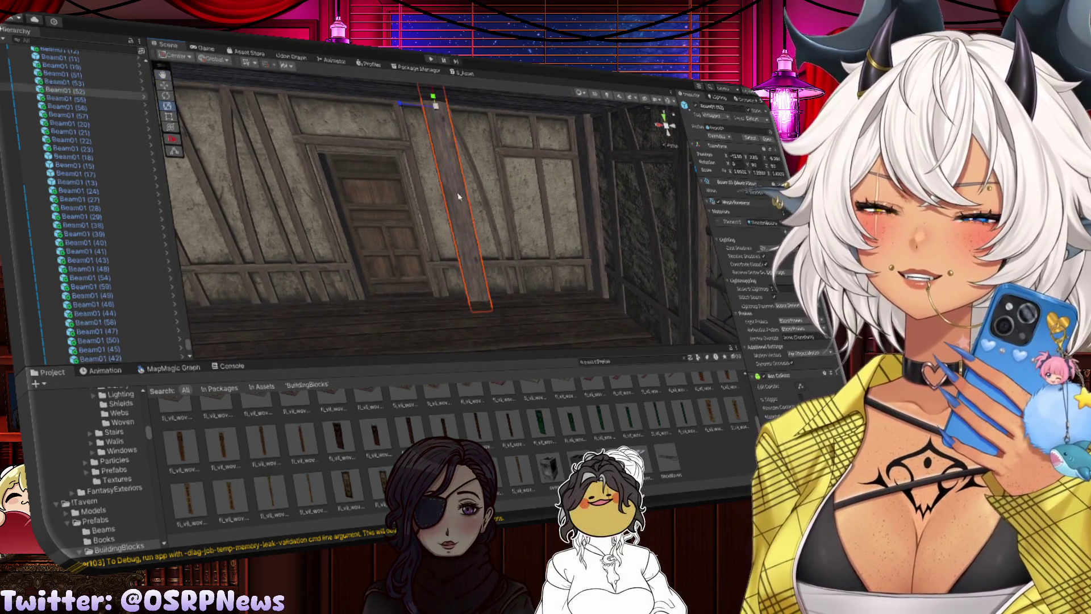
# Duplicate Beam01 (52) and place the copy left and down as an upright post on the door wall
pyautogui.moveTo(411, 109); pyautogui.dragTo(386, 88)
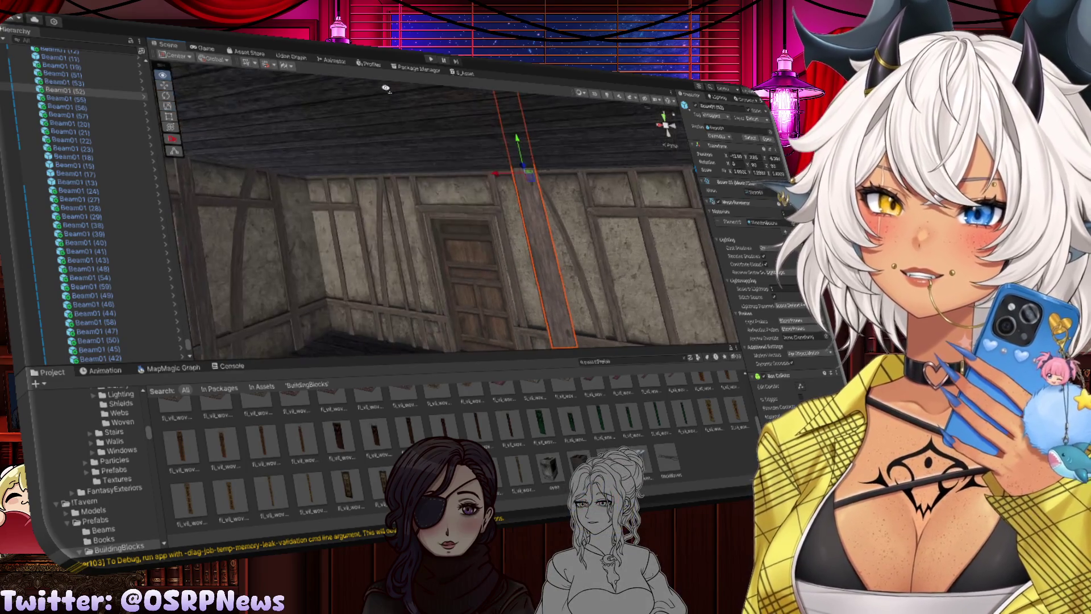
pyautogui.hotkey('ctrl', 'd')
pyautogui.moveTo(500, 173)
pyautogui.mouseDown()
pyautogui.moveTo(282, 176)
pyautogui.moveTo(346, 159)
pyautogui.moveTo(339, 144)
pyautogui.mouseUp()
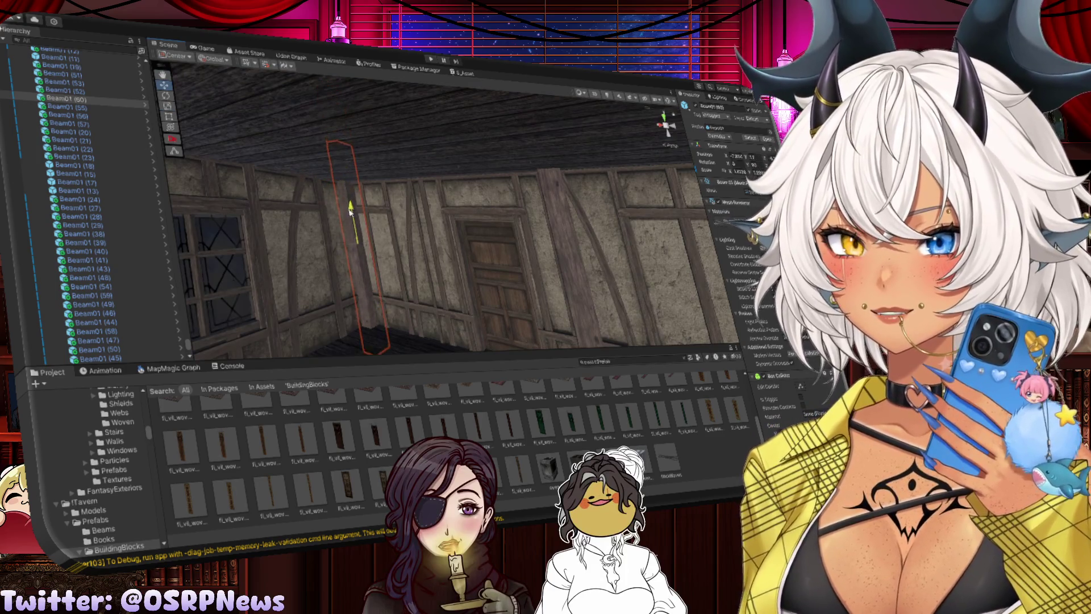
pyautogui.moveTo(349, 209)
pyautogui.mouseDown()
pyautogui.moveTo(357, 244)
pyautogui.moveTo(687, 250)
pyautogui.moveTo(540, 249)
pyautogui.moveTo(589, 246)
pyautogui.moveTo(610, 225)
pyautogui.moveTo(548, 205)
pyautogui.mouseUp()
# Slide ceiling beam Beam01 (61) left along the window wall and stretch it wider
pyautogui.click(512, 193)
pyautogui.moveTo(486, 186)
pyautogui.mouseDown()
pyautogui.moveTo(362, 147)
pyautogui.moveTo(594, 128)
pyautogui.moveTo(192, 124)
pyautogui.mouseUp()
pyautogui.click(569, 128)
pyautogui.press('f')
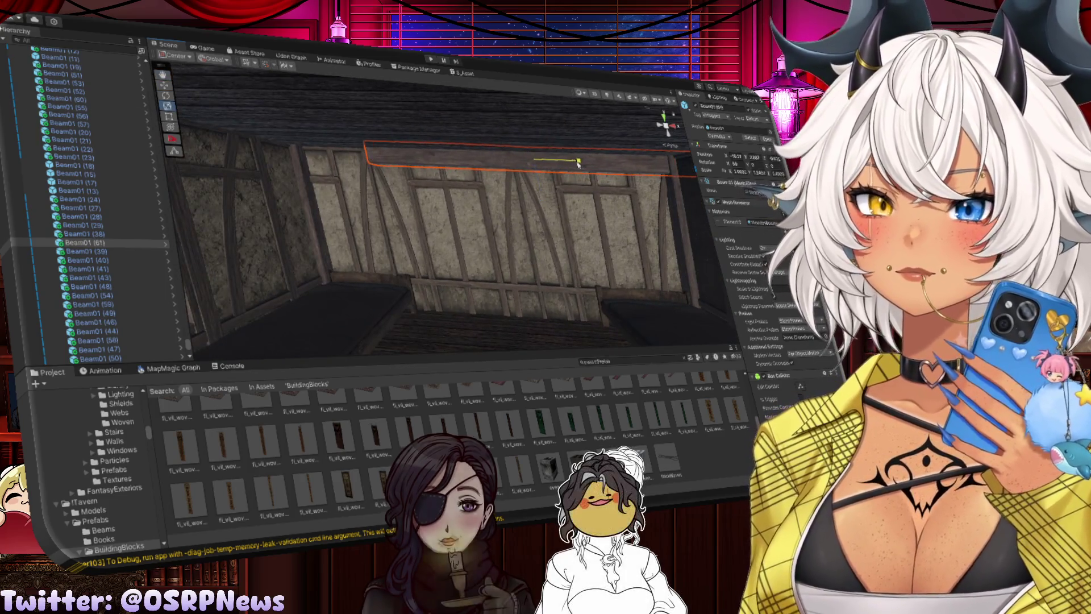
pyautogui.moveTo(573, 163); pyautogui.dragTo(430, 173)
pyautogui.press('r')
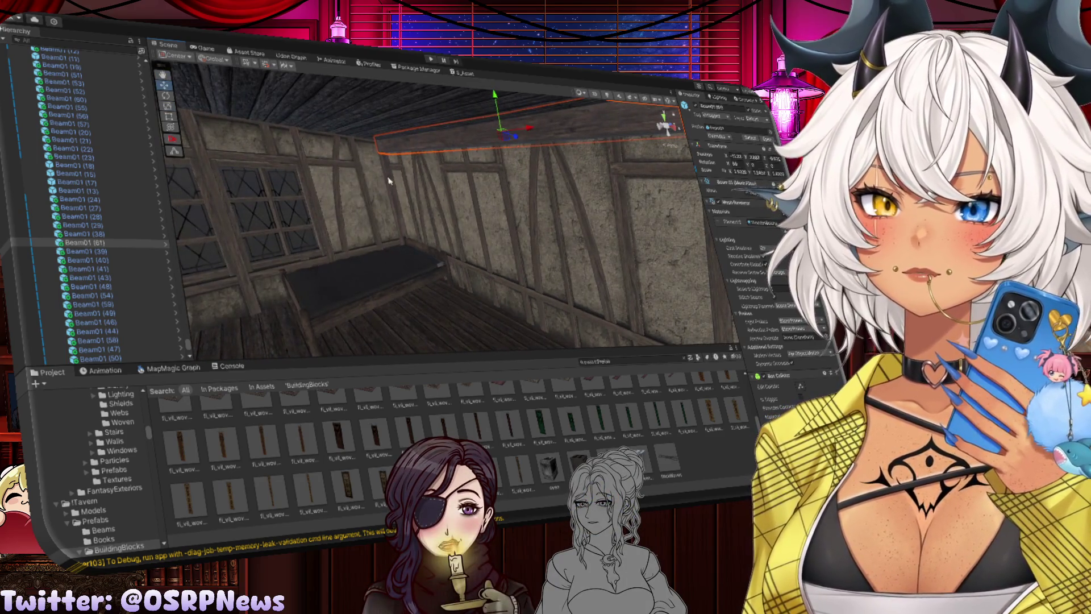
pyautogui.click(388, 182)
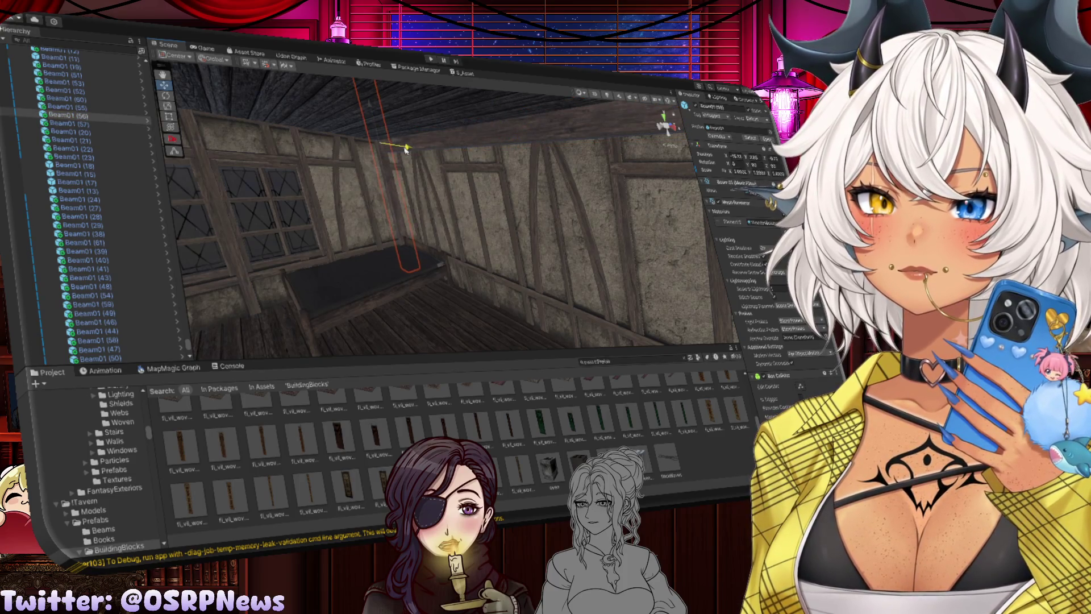
pyautogui.click(429, 148)
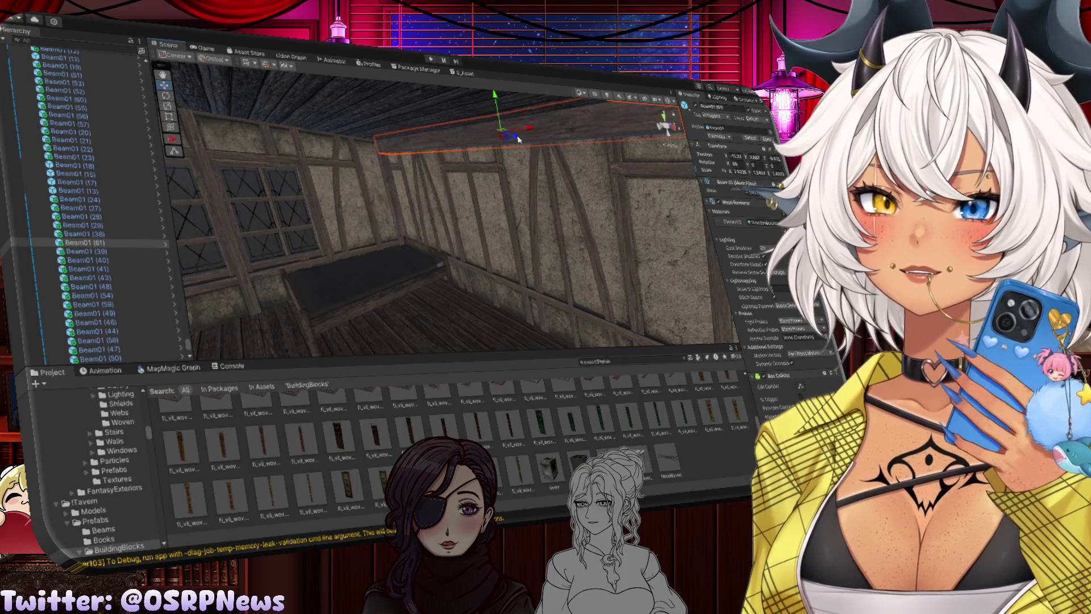
# Copy the ceiling beam, rotate it 90° along the adjoining wall, and duplicate it again
pyautogui.hotkey('ctrl', 'd')
pyautogui.press('e')
pyautogui.moveTo(443, 95)
pyautogui.mouseDown()
pyautogui.moveTo(329, 97)
pyautogui.moveTo(477, 174)
pyautogui.moveTo(273, 169)
pyautogui.moveTo(602, 155)
pyautogui.mouseUp()
pyautogui.press('r')
pyautogui.press('e')
pyautogui.press('w')
pyautogui.hotkey('ctrl', 'd')
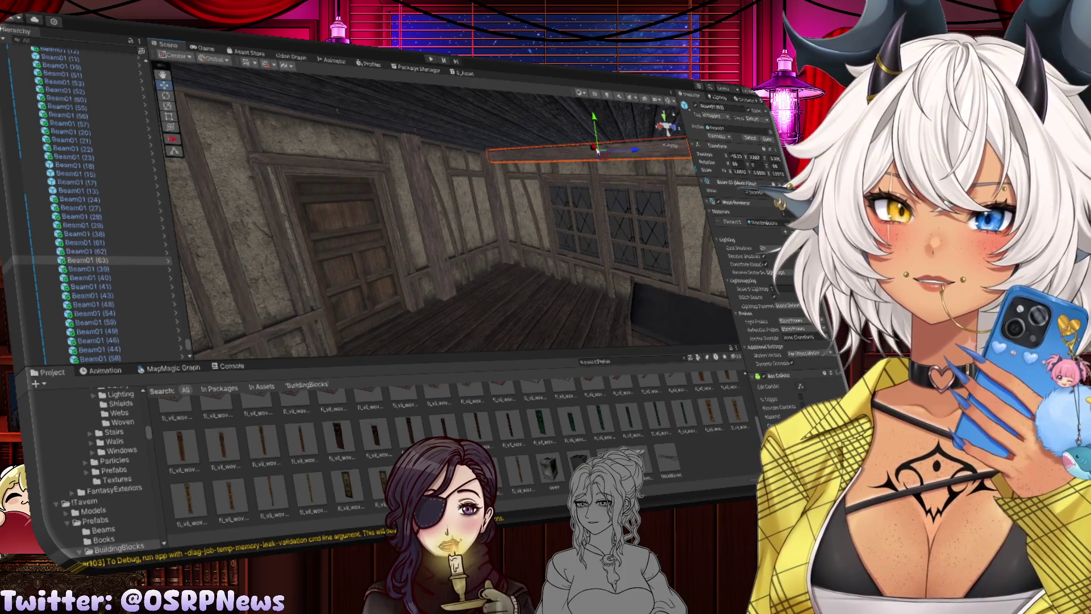
pyautogui.press('e')
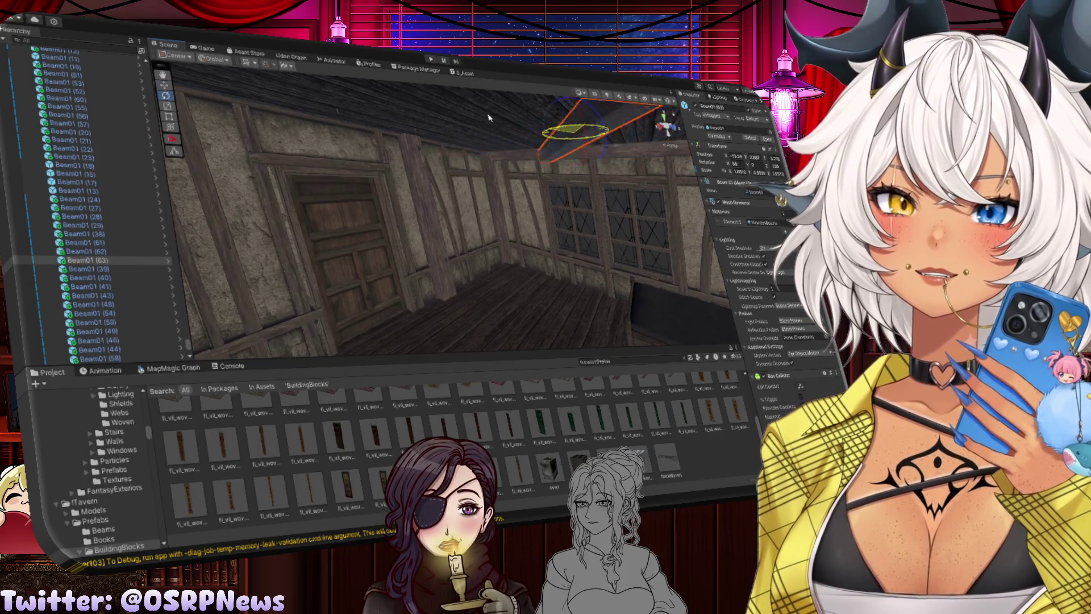